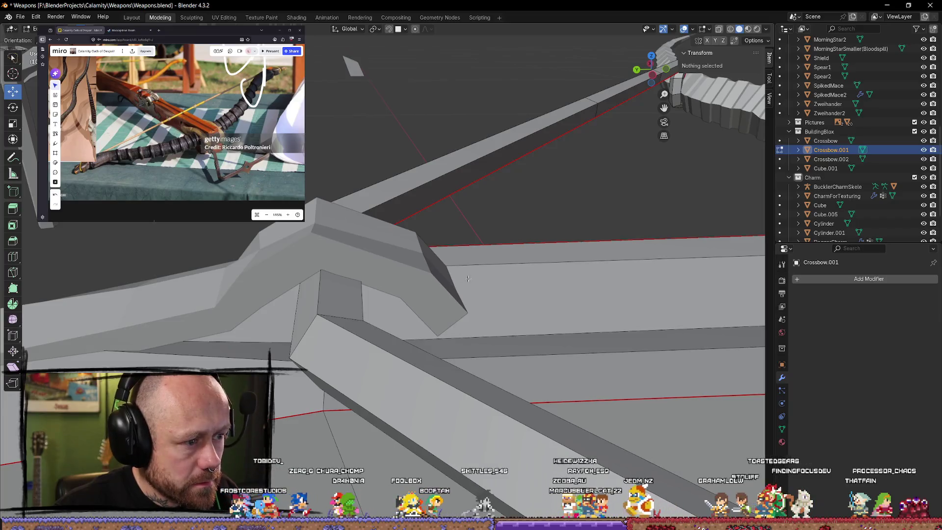
# - Select Cube.005 and, in Edit Mode, move one end edge up and to the left
pyautogui.click(421, 280)
pyautogui.press('Tab')
pyautogui.click(408, 260)
pyautogui.moveTo(410, 264); pyautogui.dragTo(389, 259, button='middle')
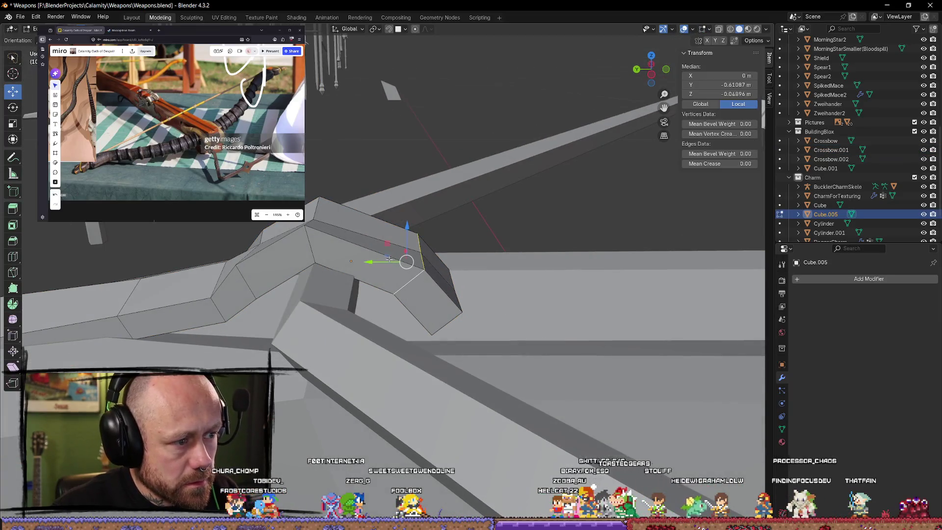
pyautogui.moveTo(407, 262); pyautogui.dragTo(389, 253)
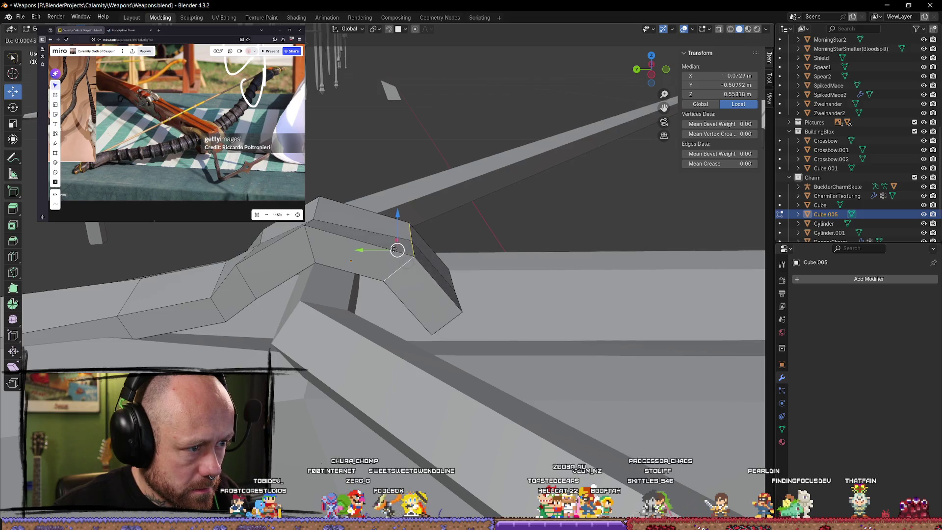
pyautogui.moveTo(391, 248); pyautogui.dragTo(391, 250)
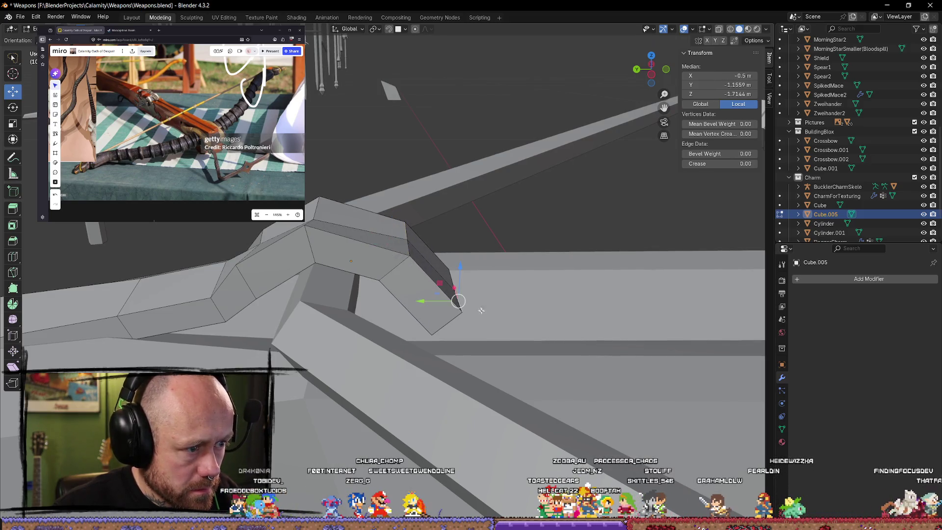
pyautogui.moveTo(391, 250); pyautogui.dragTo(391, 306, button='middle')
pyautogui.click(390, 306)
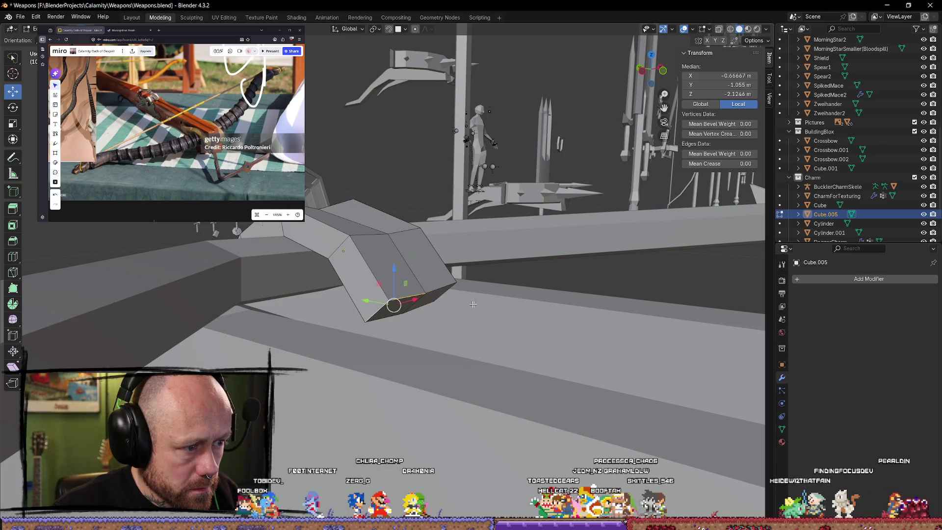
# - Select the block's bottom face and tilt it, rotating the selection around the X axis
pyautogui.click(505, 365)
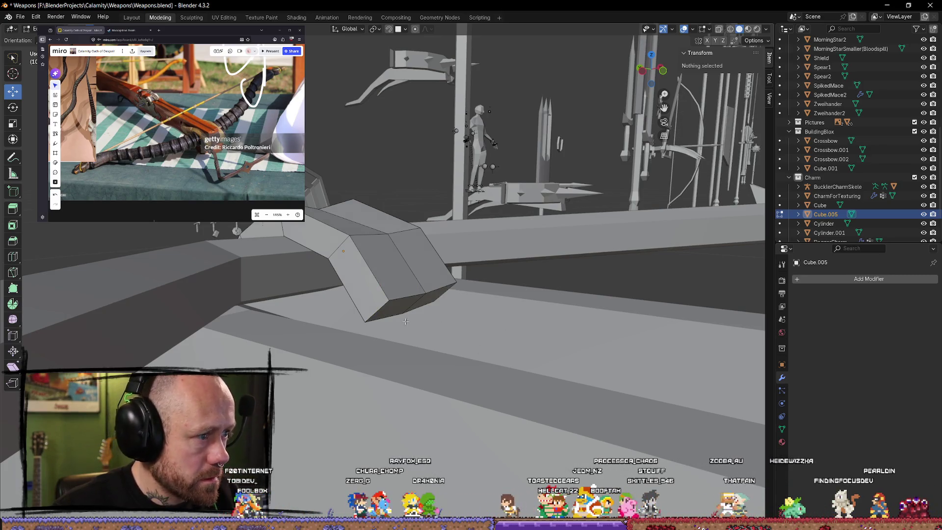
pyautogui.click(436, 304)
pyautogui.moveTo(433, 297); pyautogui.dragTo(487, 322, button='middle')
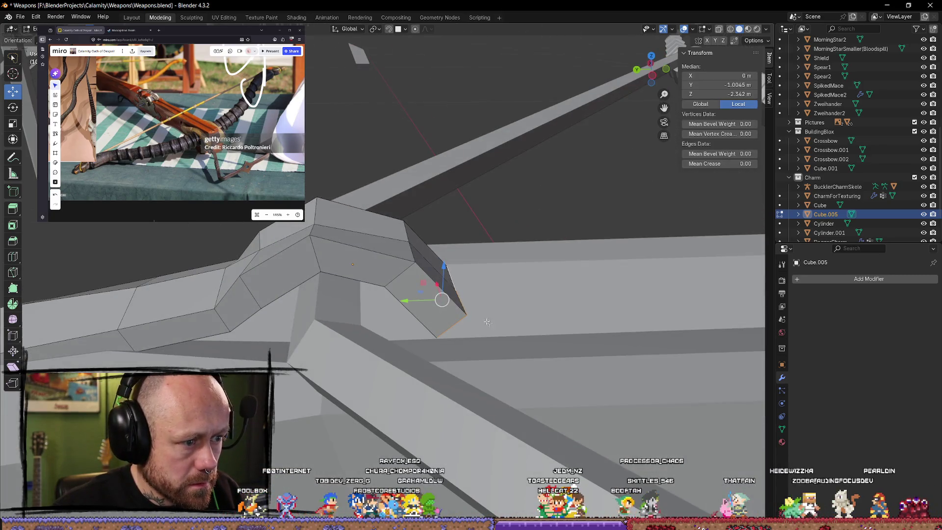
pyautogui.click(438, 299)
pyautogui.moveTo(435, 300)
pyautogui.mouseDown(button='middle')
pyautogui.moveTo(420, 295)
pyautogui.moveTo(432, 312)
pyautogui.moveTo(496, 311)
pyautogui.mouseUp(button='middle')
pyautogui.press('r')
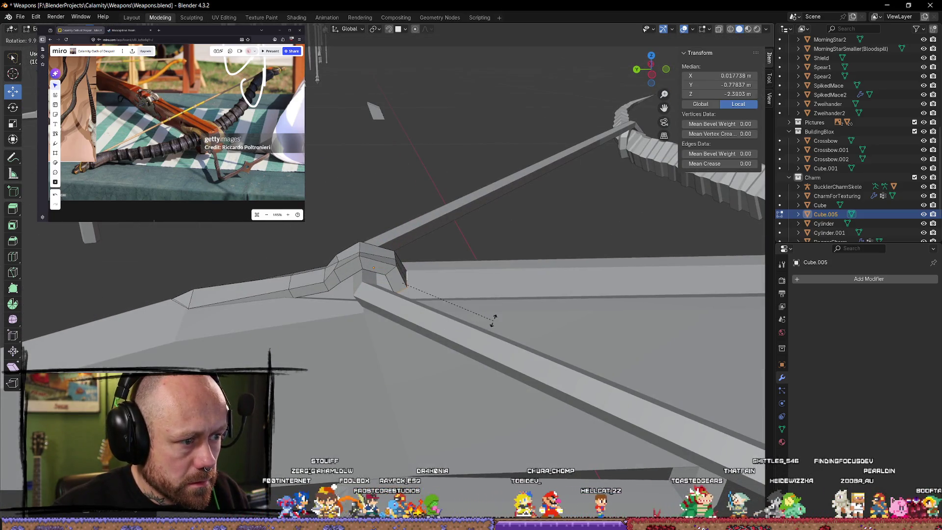
pyautogui.click(493, 319)
pyautogui.hotkey('shift', 'space')
pyautogui.press('r')
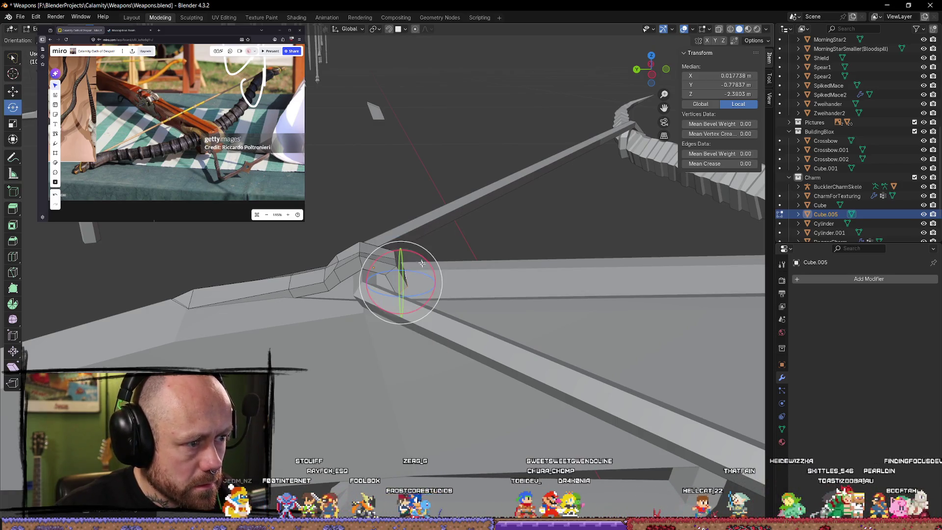
pyautogui.moveTo(430, 264)
pyautogui.mouseDown()
pyautogui.moveTo(437, 271)
pyautogui.moveTo(417, 286)
pyautogui.mouseUp()
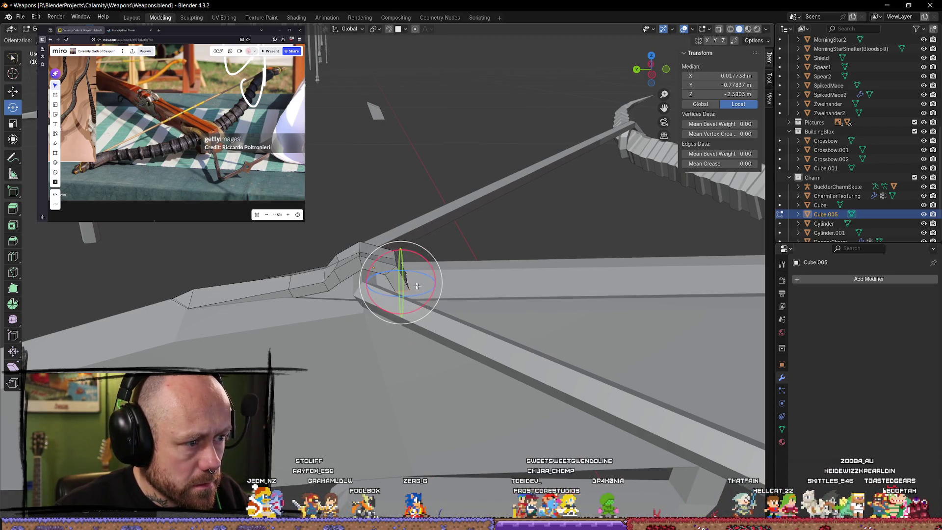
# - Slide the selection along Y and raise it along Z with the Move tool
pyautogui.hotkey('shift', 'space')
pyautogui.press('s')
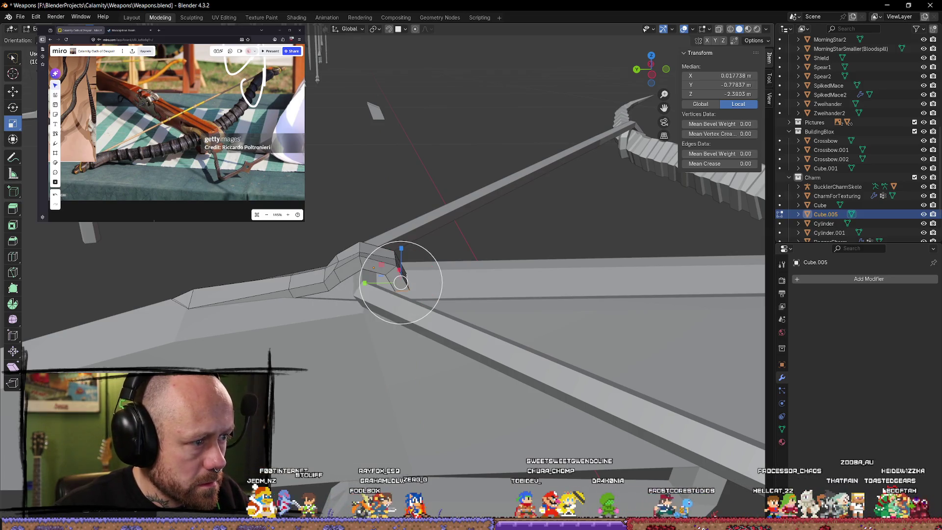
pyautogui.hotkey('shift', 'space')
pyautogui.click(357, 254)
pyautogui.moveTo(397, 284); pyautogui.dragTo(367, 283)
pyautogui.moveTo(397, 245)
pyautogui.mouseDown()
pyautogui.moveTo(369, 256)
pyautogui.moveTo(366, 284)
pyautogui.mouseUp()
pyautogui.moveTo(365, 284)
pyautogui.mouseDown(button='middle')
pyautogui.moveTo(305, 270)
pyautogui.moveTo(413, 271)
pyautogui.mouseUp(button='middle')
pyautogui.press('Tab')
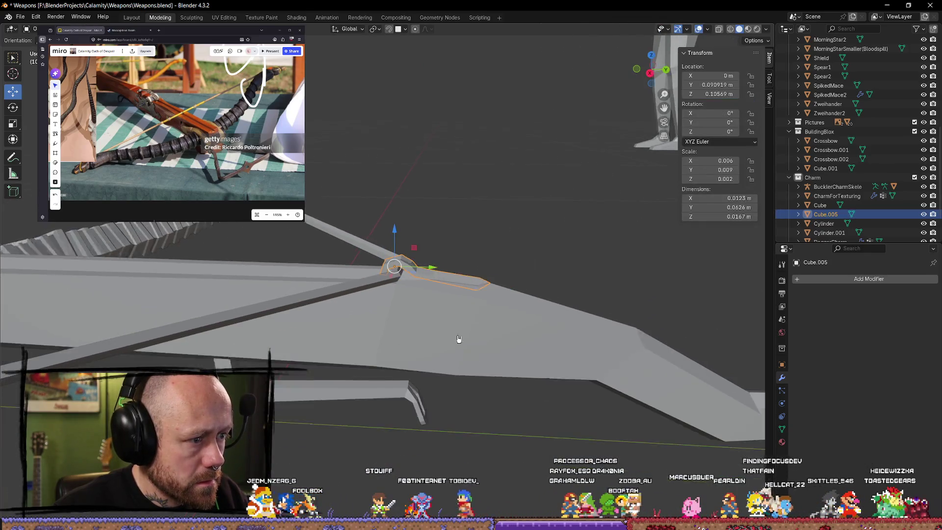
pyautogui.click(437, 344)
pyautogui.moveTo(437, 343)
pyautogui.mouseDown(button='middle')
pyautogui.moveTo(463, 370)
pyautogui.moveTo(414, 361)
pyautogui.moveTo(524, 398)
pyautogui.moveTo(435, 353)
pyautogui.moveTo(380, 309)
pyautogui.moveTo(384, 319)
pyautogui.moveTo(378, 301)
pyautogui.moveTo(372, 307)
pyautogui.moveTo(407, 271)
pyautogui.moveTo(399, 319)
pyautogui.mouseUp(button='middle')
pyautogui.click(398, 320)
pyautogui.press('Tab')
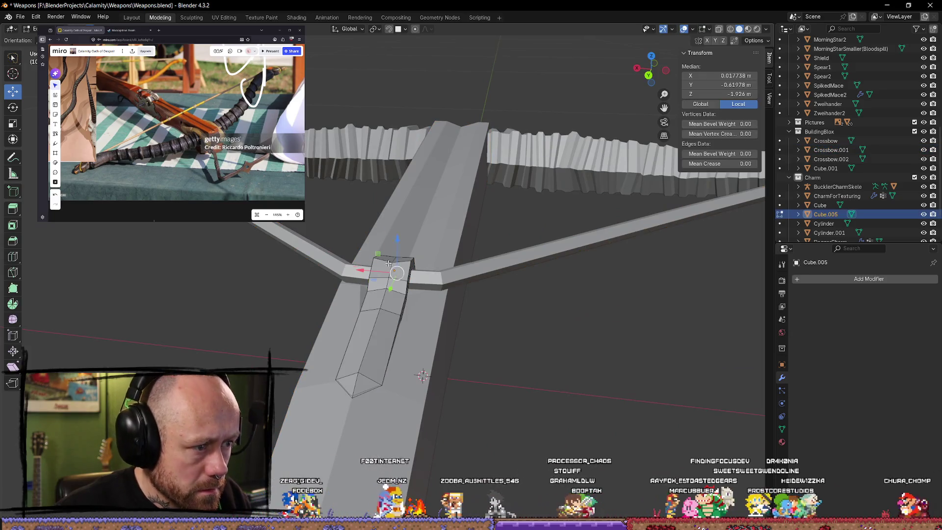
pyautogui.moveTo(388, 263)
pyautogui.mouseDown(button='middle')
pyautogui.moveTo(397, 247)
pyautogui.moveTo(486, 363)
pyautogui.moveTo(629, 363)
pyautogui.moveTo(669, 374)
pyautogui.moveTo(606, 424)
pyautogui.moveTo(339, 293)
pyautogui.moveTo(393, 281)
pyautogui.moveTo(476, 315)
pyautogui.mouseUp(button='middle')
pyautogui.click(390, 259)
pyautogui.press('Tab')
pyautogui.press('Tab')
pyautogui.moveTo(492, 362)
pyautogui.mouseDown(button='middle')
pyautogui.moveTo(426, 379)
pyautogui.moveTo(489, 375)
pyautogui.moveTo(498, 412)
pyautogui.moveTo(509, 360)
pyautogui.moveTo(446, 360)
pyautogui.moveTo(425, 350)
pyautogui.moveTo(507, 351)
pyautogui.moveTo(591, 332)
pyautogui.moveTo(594, 361)
pyautogui.moveTo(594, 309)
pyautogui.moveTo(589, 343)
pyautogui.moveTo(398, 331)
pyautogui.moveTo(511, 323)
pyautogui.moveTo(560, 352)
pyautogui.moveTo(511, 393)
pyautogui.moveTo(414, 331)
pyautogui.moveTo(341, 337)
pyautogui.moveTo(288, 301)
pyautogui.moveTo(406, 347)
pyautogui.moveTo(344, 302)
pyautogui.moveTo(410, 418)
pyautogui.moveTo(381, 406)
pyautogui.moveTo(434, 442)
pyautogui.moveTo(512, 401)
pyautogui.moveTo(422, 353)
pyautogui.moveTo(476, 375)
pyautogui.moveTo(479, 396)
pyautogui.moveTo(585, 380)
pyautogui.moveTo(381, 343)
pyautogui.mouseUp(button='middle')
pyautogui.scroll(5, 406, 347)
pyautogui.press('Tab')
pyautogui.scroll(-4, 392, 422)
pyautogui.scroll(3, 423, 353)
pyautogui.scroll(5, 481, 324)
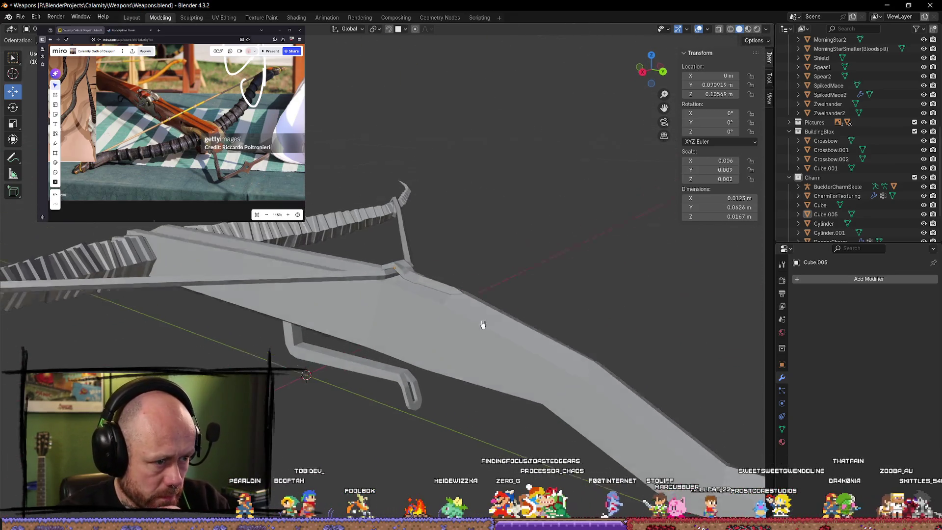
pyautogui.moveTo(482, 324)
pyautogui.mouseDown(button='middle')
pyautogui.moveTo(564, 297)
pyautogui.moveTo(574, 342)
pyautogui.moveTo(466, 347)
pyautogui.moveTo(467, 296)
pyautogui.moveTo(564, 319)
pyautogui.moveTo(594, 340)
pyautogui.moveTo(459, 336)
pyautogui.moveTo(557, 311)
pyautogui.moveTo(543, 260)
pyautogui.moveTo(538, 299)
pyautogui.moveTo(658, 337)
pyautogui.moveTo(652, 324)
pyautogui.mouseUp(button='middle')
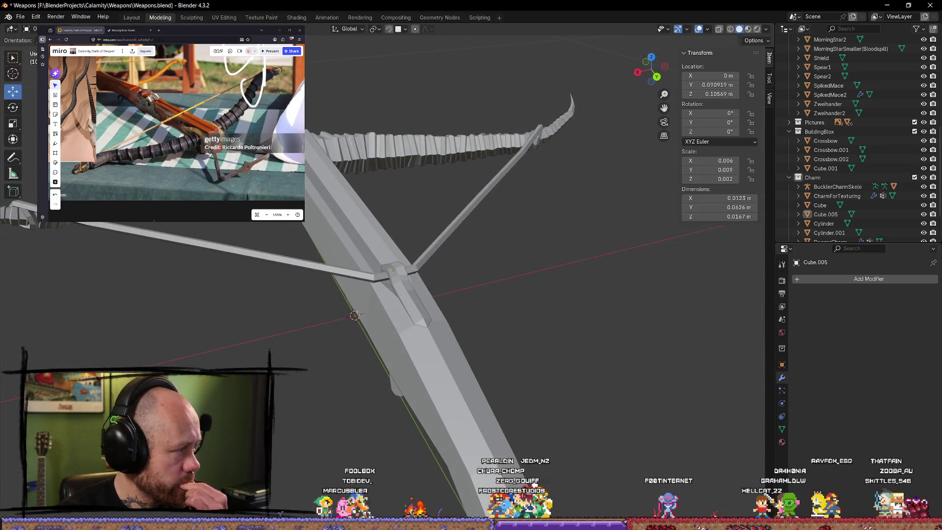
pyautogui.scroll(5, 171, 98)
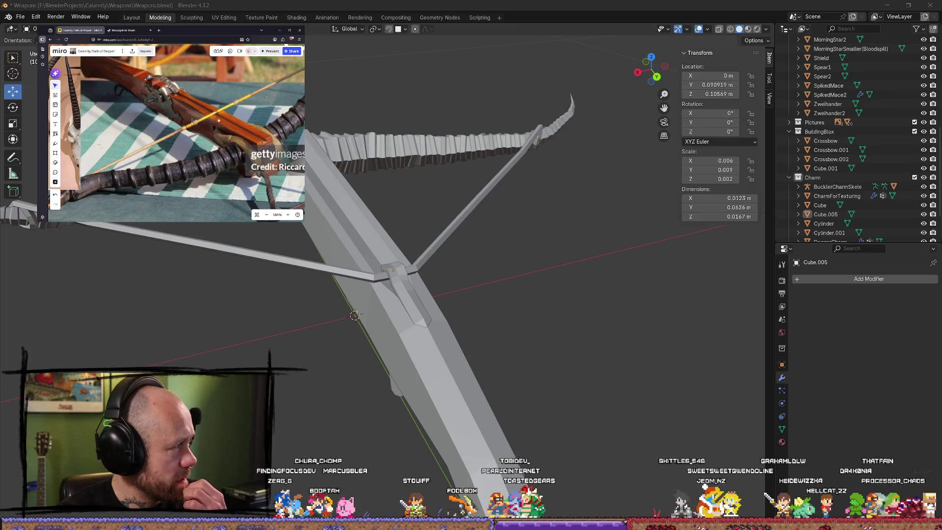
pyautogui.moveTo(202, 323)
pyautogui.mouseDown(button='middle')
pyautogui.moveTo(233, 295)
pyautogui.moveTo(332, 367)
pyautogui.mouseUp(button='middle')
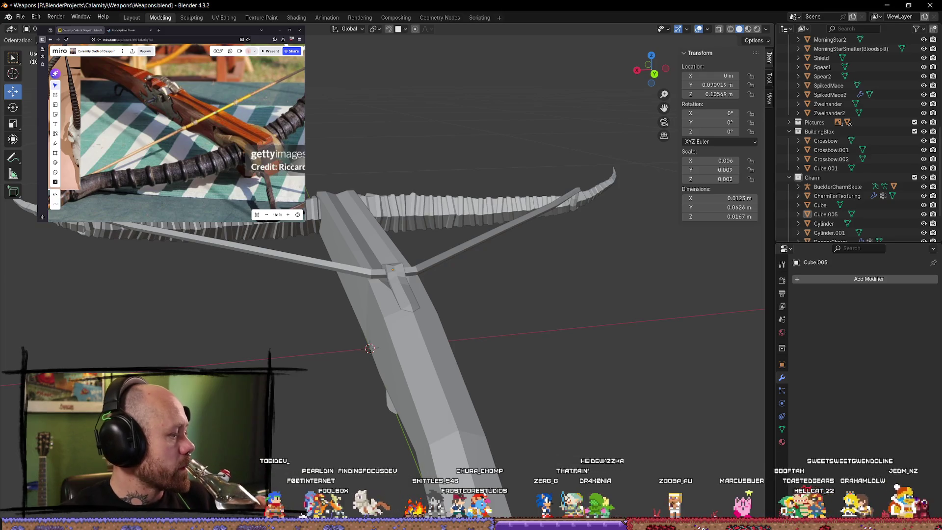
pyautogui.click(221, 33)
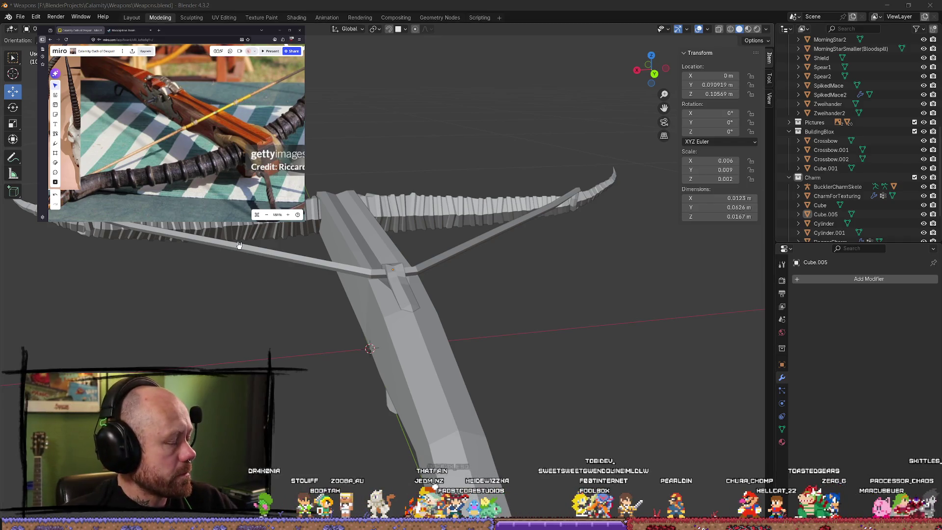
# - Put the Crossbow.001 stock in Edit Mode and switch to wireframe shading
pyautogui.moveTo(343, 267)
pyautogui.mouseDown(button='middle')
pyautogui.moveTo(273, 267)
pyautogui.moveTo(397, 202)
pyautogui.moveTo(400, 113)
pyautogui.moveTo(466, 319)
pyautogui.moveTo(420, 289)
pyautogui.moveTo(455, 304)
pyautogui.moveTo(471, 330)
pyautogui.mouseUp(button='middle')
pyautogui.press('Tab')
pyautogui.scroll(5, 455, 304)
pyautogui.press('Tab')
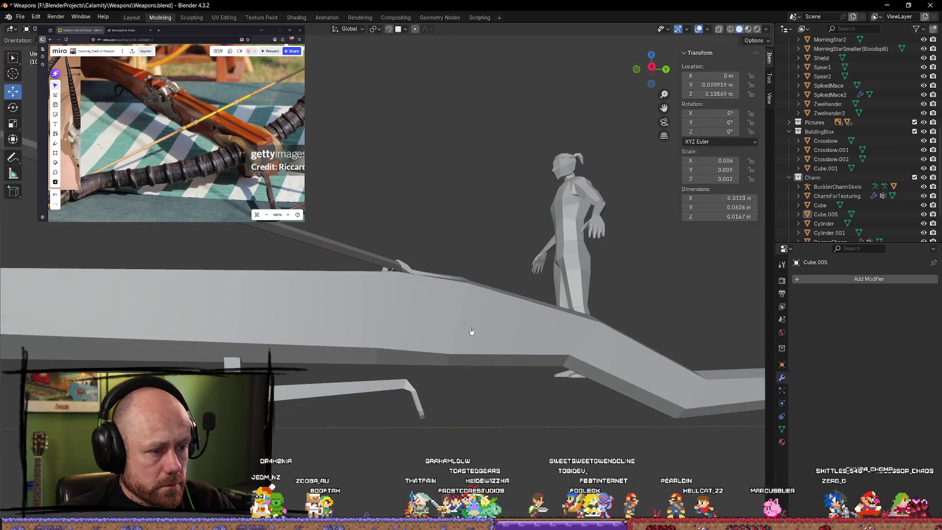
pyautogui.click(471, 331)
pyautogui.press('Tab')
pyautogui.keyDown('alt'); pyautogui.click(461, 369); pyautogui.keyUp('alt')
pyautogui.moveTo(483, 393)
pyautogui.mouseDown(button='middle')
pyautogui.moveTo(482, 401)
pyautogui.moveTo(490, 381)
pyautogui.mouseUp(button='middle')
pyautogui.click(483, 401)
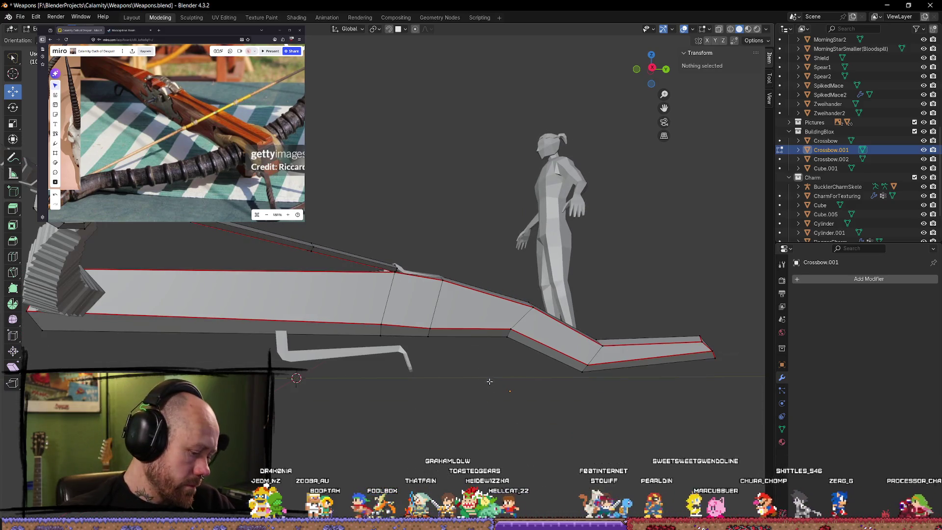
pyautogui.press('z')
pyautogui.click(439, 380)
# - Raise a vertical edge loop of the stock along Z, then return to solid Object Mode
pyautogui.keyDown('alt'); pyautogui.click(435, 308); pyautogui.keyUp('alt')
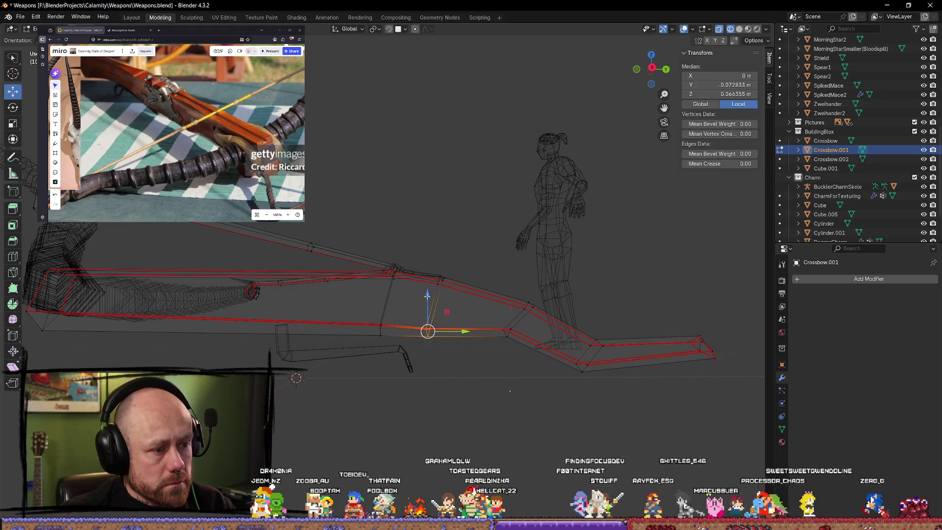
pyautogui.moveTo(429, 290); pyautogui.dragTo(430, 287)
pyautogui.press('Tab')
pyautogui.scroll(-3, 476, 248)
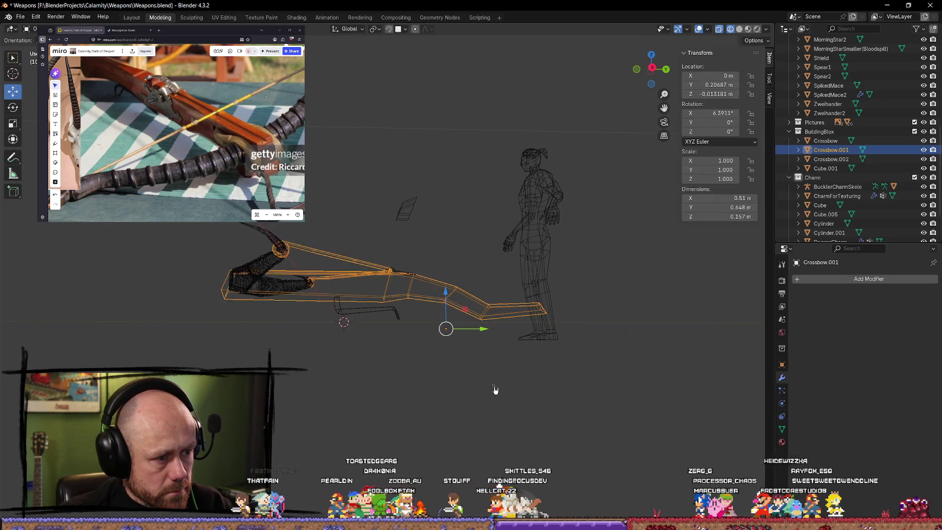
pyautogui.hotkey('alt', 'a')
pyautogui.hotkey('shift', 'z')
# - Set the Crossbow.002 blocks' X location to 0 to put them back on the crossbow
pyautogui.moveTo(471, 304)
pyautogui.mouseDown(button='middle')
pyautogui.moveTo(397, 374)
pyautogui.moveTo(418, 357)
pyautogui.moveTo(425, 386)
pyautogui.moveTo(439, 370)
pyautogui.moveTo(532, 383)
pyautogui.moveTo(481, 332)
pyautogui.moveTo(391, 365)
pyautogui.moveTo(373, 389)
pyautogui.moveTo(315, 399)
pyautogui.mouseUp(button='middle')
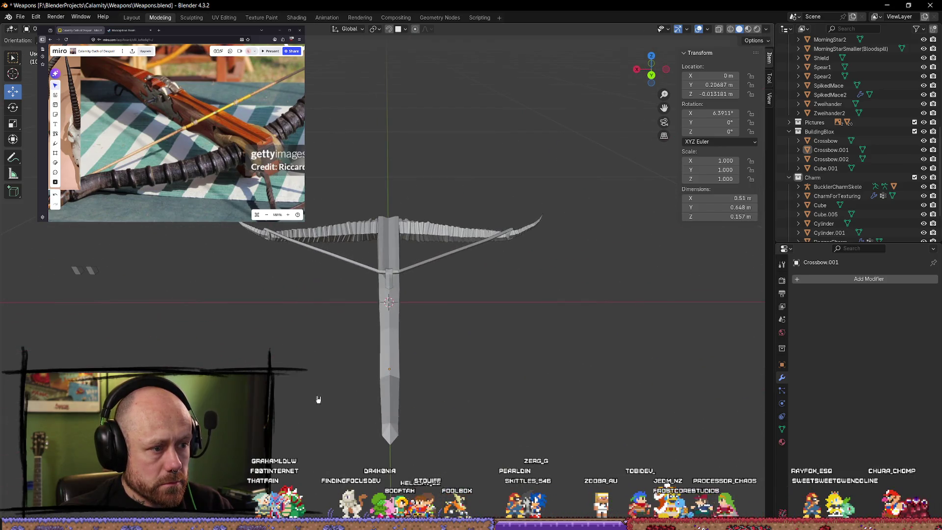
pyautogui.click(92, 271)
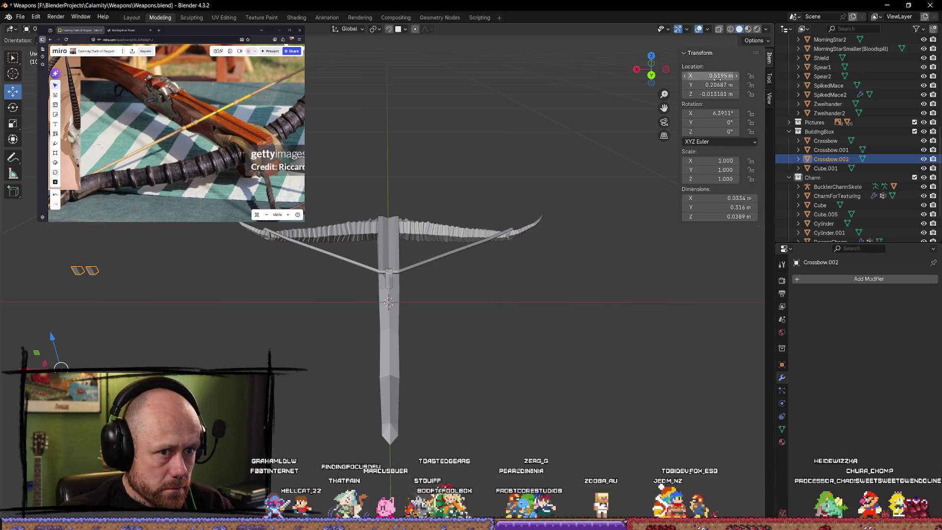
pyautogui.press('BackSpace')
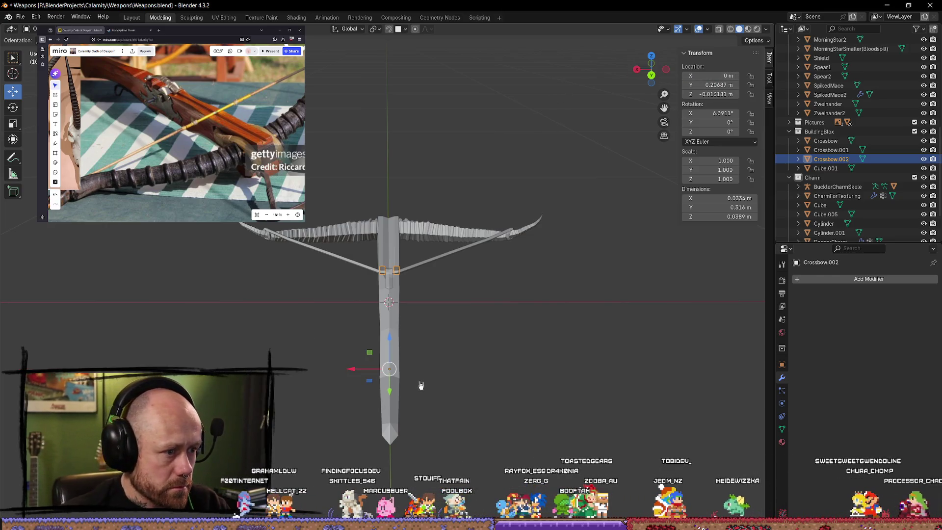
pyautogui.scroll(5, 422, 385)
pyautogui.moveTo(427, 385)
pyautogui.mouseDown(button='middle')
pyautogui.moveTo(455, 347)
pyautogui.moveTo(438, 348)
pyautogui.mouseUp(button='middle')
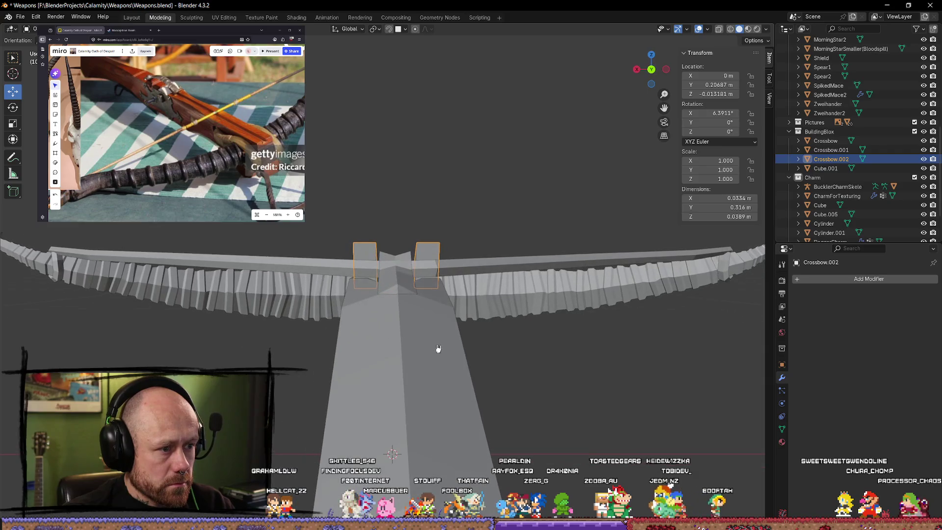
pyautogui.moveTo(443, 288)
pyautogui.mouseDown(button='middle')
pyautogui.moveTo(429, 309)
pyautogui.moveTo(328, 362)
pyautogui.moveTo(250, 299)
pyautogui.moveTo(263, 318)
pyautogui.moveTo(238, 364)
pyautogui.moveTo(267, 311)
pyautogui.moveTo(317, 330)
pyautogui.moveTo(476, 301)
pyautogui.moveTo(379, 355)
pyautogui.mouseUp(button='middle')
pyautogui.scroll(-3, 267, 311)
pyautogui.moveTo(359, 308)
pyautogui.mouseDown(button='middle')
pyautogui.moveTo(206, 272)
pyautogui.moveTo(410, 309)
pyautogui.moveTo(399, 285)
pyautogui.moveTo(347, 254)
pyautogui.moveTo(319, 315)
pyautogui.moveTo(265, 307)
pyautogui.moveTo(486, 374)
pyautogui.moveTo(451, 363)
pyautogui.moveTo(384, 370)
pyautogui.moveTo(305, 229)
pyautogui.moveTo(452, 362)
pyautogui.moveTo(496, 385)
pyautogui.moveTo(546, 310)
pyautogui.moveTo(525, 334)
pyautogui.moveTo(476, 330)
pyautogui.moveTo(502, 320)
pyautogui.moveTo(522, 338)
pyautogui.moveTo(448, 361)
pyautogui.moveTo(484, 315)
pyautogui.moveTo(491, 336)
pyautogui.moveTo(404, 311)
pyautogui.moveTo(442, 294)
pyautogui.moveTo(484, 236)
pyautogui.moveTo(576, 248)
pyautogui.moveTo(564, 309)
pyautogui.moveTo(507, 229)
pyautogui.moveTo(558, 250)
pyautogui.moveTo(397, 276)
pyautogui.moveTo(444, 265)
pyautogui.moveTo(474, 272)
pyautogui.mouseUp(button='middle')
# - Reselect the Crossbow.001 stock, check it in Edit Mode, and bring up the Add menu
pyautogui.click(400, 284)
pyautogui.scroll(5, 265, 307)
pyautogui.click(496, 385)
pyautogui.click(547, 319)
pyautogui.press('Tab')
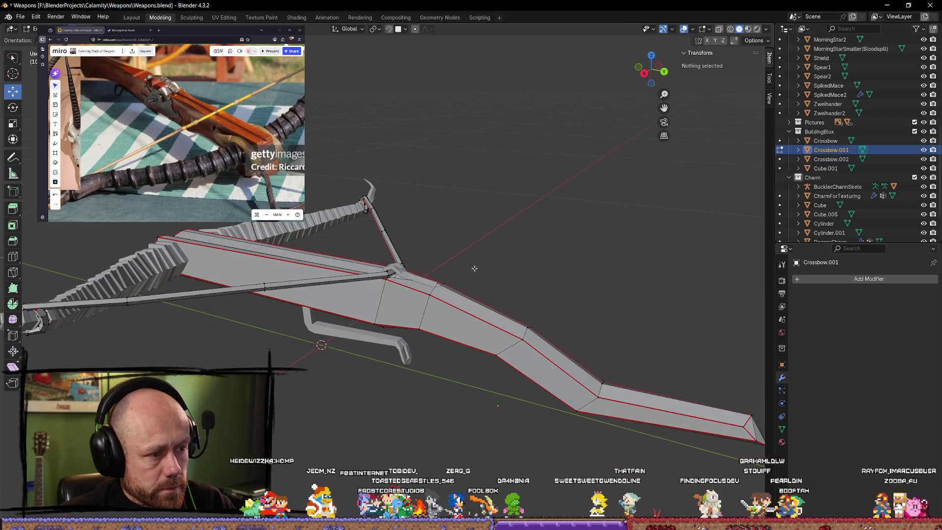
pyautogui.press('Tab')
pyautogui.hotkey('shift', 'a')
# - Add a new cube, scale it down to 0.018, and raise it along Z
pyautogui.moveTo(477, 270)
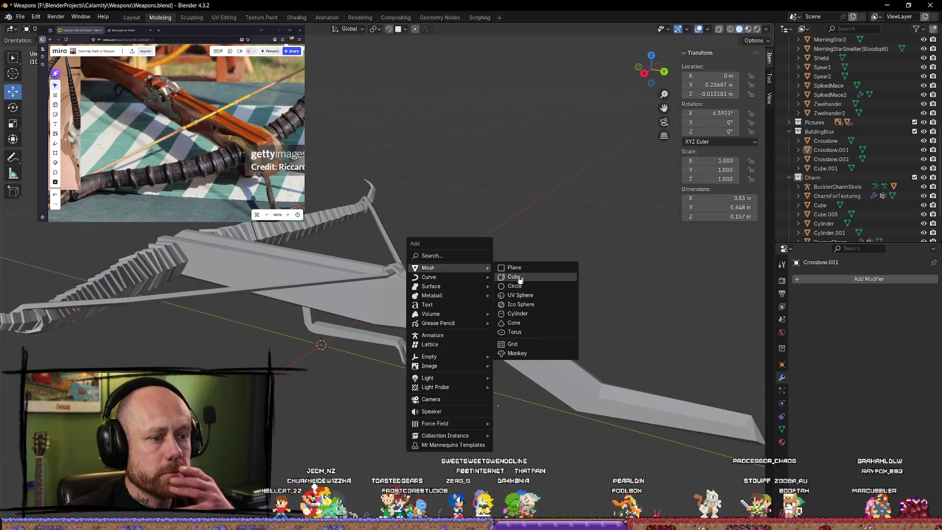
pyautogui.click(515, 276)
pyautogui.scroll(-3, 510, 280)
pyautogui.press('s')
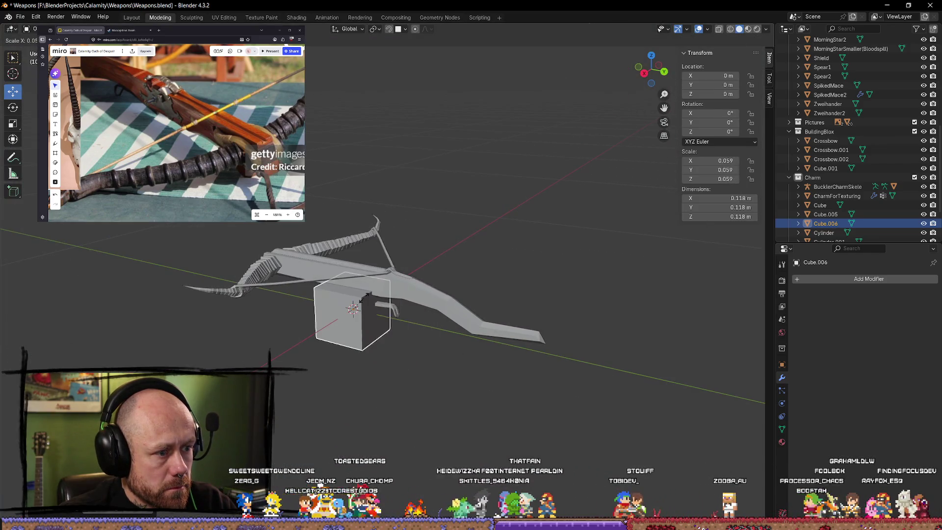
pyautogui.click(386, 304)
pyautogui.scroll(3, 504, 366)
pyautogui.press('s')
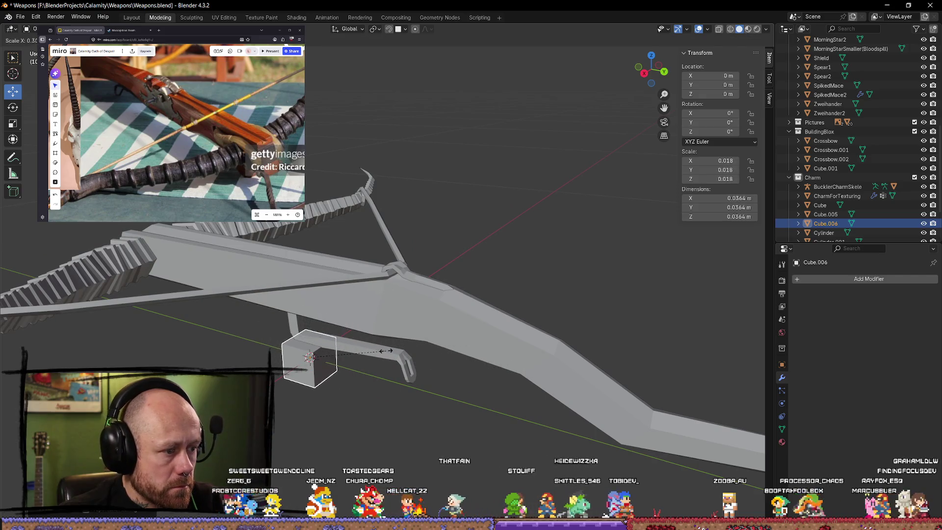
pyautogui.click(309, 299)
pyautogui.press('g')
pyautogui.press('z')
pyautogui.click(393, 273)
# - Scale the cube thinner on X and slide it along Y toward the stock
pyautogui.moveTo(393, 273)
pyautogui.mouseDown(button='middle')
pyautogui.moveTo(383, 278)
pyautogui.moveTo(408, 301)
pyautogui.moveTo(294, 272)
pyautogui.moveTo(432, 319)
pyautogui.moveTo(491, 325)
pyautogui.mouseUp(button='middle')
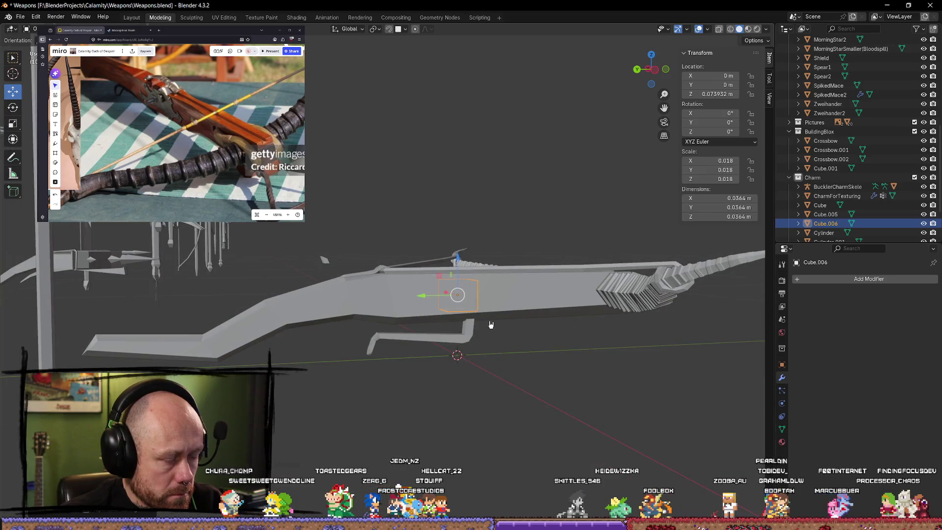
pyautogui.press('x')
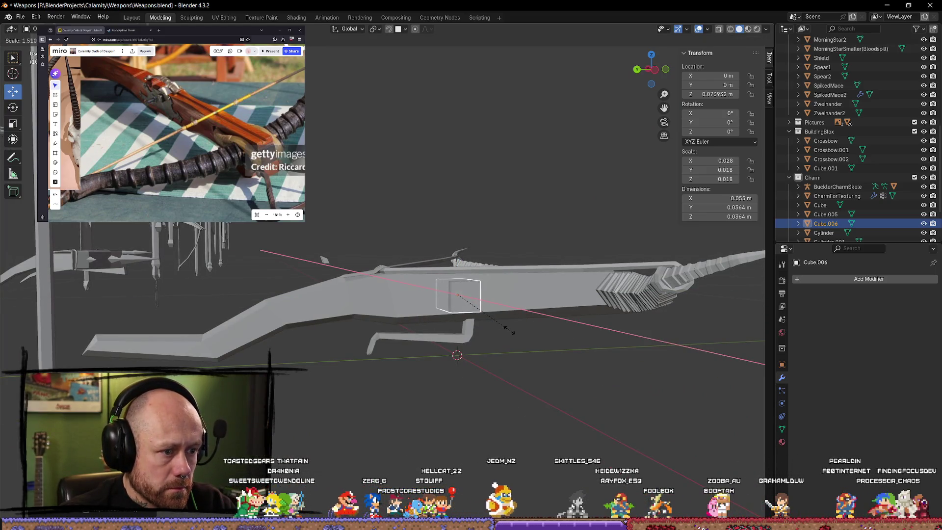
pyautogui.click(511, 332)
pyautogui.moveTo(511, 332)
pyautogui.mouseDown(button='middle')
pyautogui.moveTo(610, 383)
pyautogui.moveTo(692, 367)
pyautogui.mouseUp(button='middle')
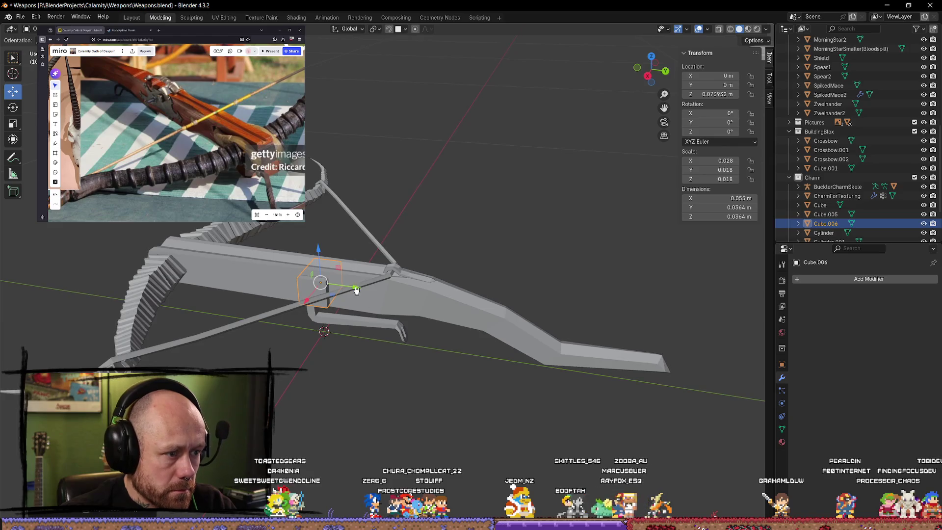
pyautogui.moveTo(357, 290); pyautogui.dragTo(505, 305)
pyautogui.moveTo(505, 305)
pyautogui.mouseDown(button='middle')
pyautogui.moveTo(610, 309)
pyautogui.moveTo(526, 296)
pyautogui.moveTo(553, 319)
pyautogui.moveTo(636, 296)
pyautogui.moveTo(630, 313)
pyautogui.mouseUp(button='middle')
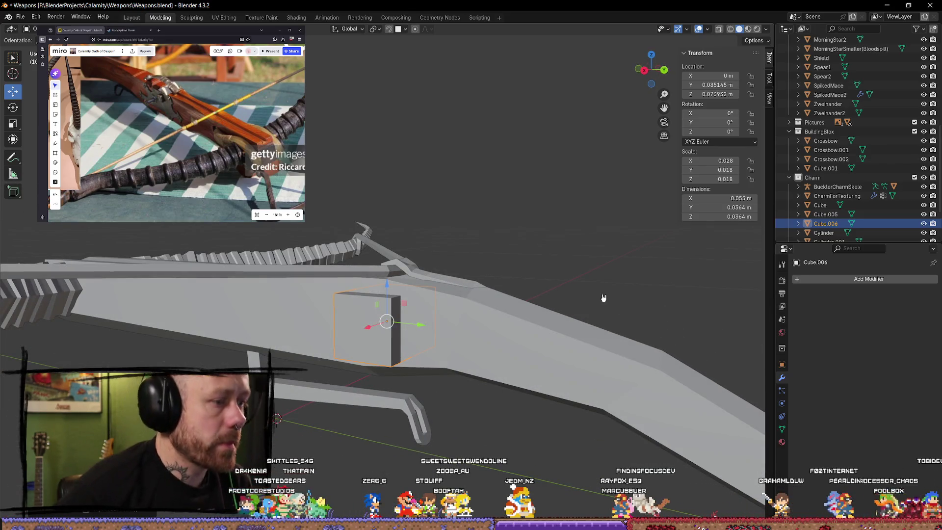
pyautogui.moveTo(479, 230)
pyautogui.mouseDown(button='middle')
pyautogui.moveTo(473, 255)
pyautogui.moveTo(432, 229)
pyautogui.moveTo(507, 308)
pyautogui.mouseUp(button='middle')
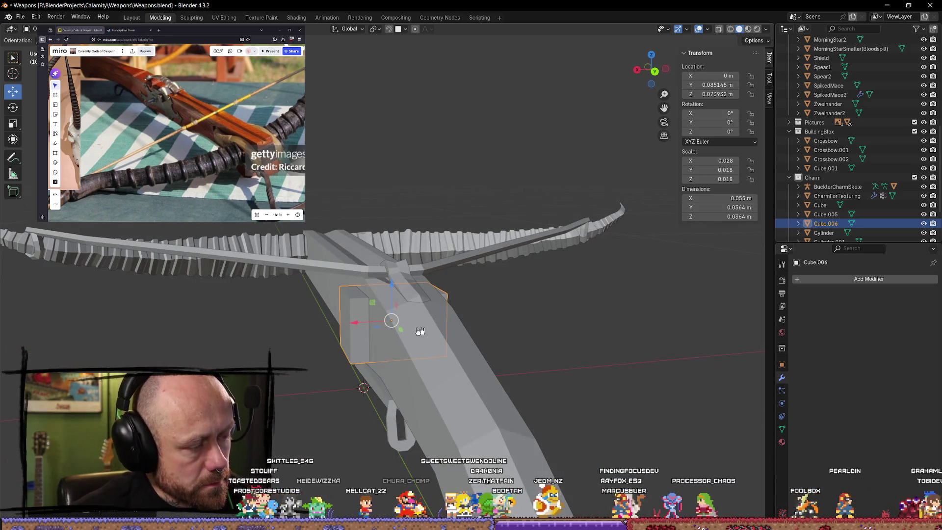
pyautogui.moveTo(421, 331); pyautogui.dragTo(354, 322, button='middle')
# - Thin the cube further on X into a 0.00553 m plate against the stock's side
pyautogui.press('s')
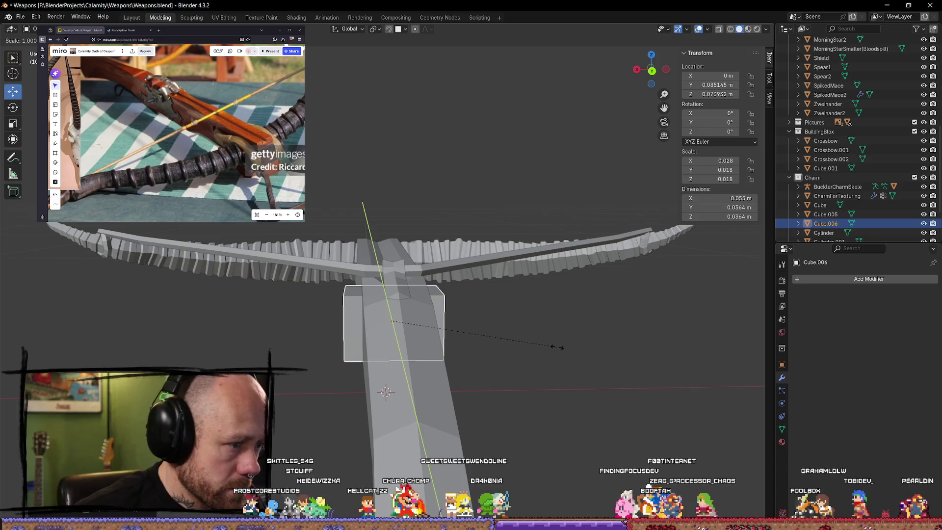
pyautogui.press('x')
pyautogui.click(407, 334)
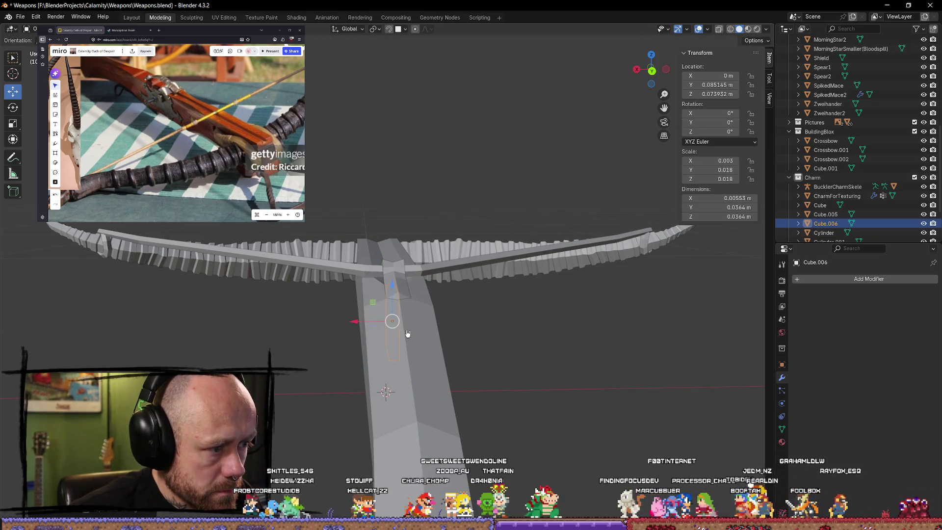
pyautogui.moveTo(352, 329); pyautogui.dragTo(321, 319)
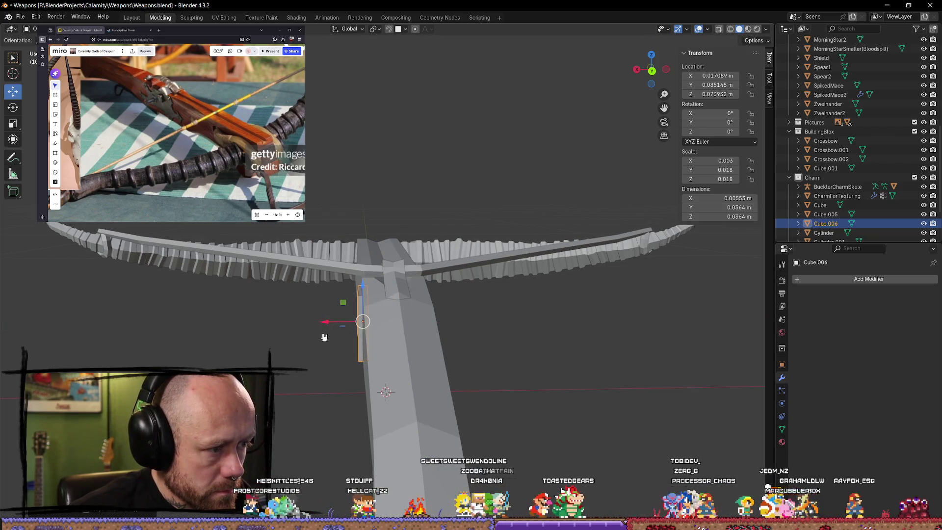
pyautogui.press('KP_Decimal')
pyautogui.moveTo(403, 319)
pyautogui.mouseDown(button='middle')
pyautogui.moveTo(421, 320)
pyautogui.moveTo(427, 363)
pyautogui.moveTo(413, 379)
pyautogui.moveTo(422, 361)
pyautogui.moveTo(394, 328)
pyautogui.moveTo(447, 366)
pyautogui.moveTo(497, 353)
pyautogui.moveTo(429, 348)
pyautogui.moveTo(451, 344)
pyautogui.moveTo(502, 389)
pyautogui.moveTo(483, 371)
pyautogui.moveTo(432, 393)
pyautogui.moveTo(444, 384)
pyautogui.mouseUp(button='middle')
# - Subdivide the plate twice in Edit Mode to make a grid of faces
pyautogui.press('Tab')
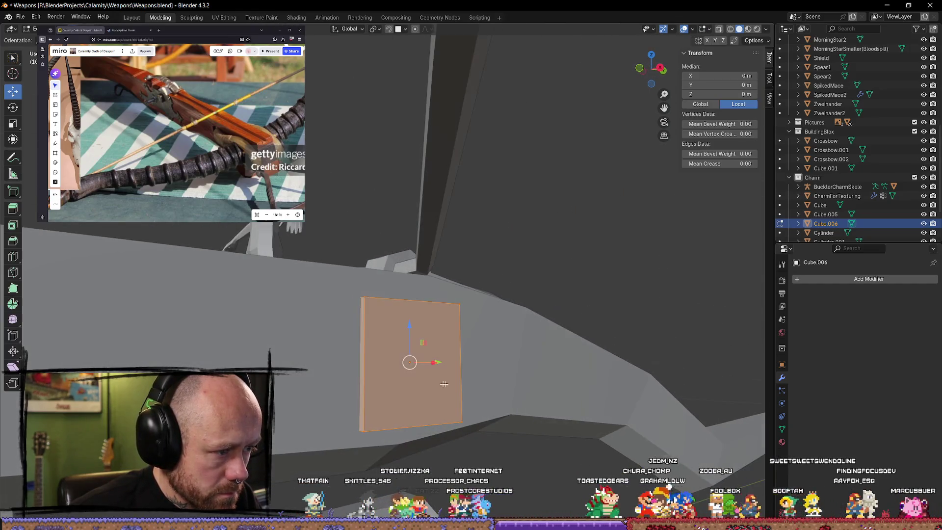
pyautogui.moveTo(364, 350); pyautogui.dragTo(506, 389, button='middle')
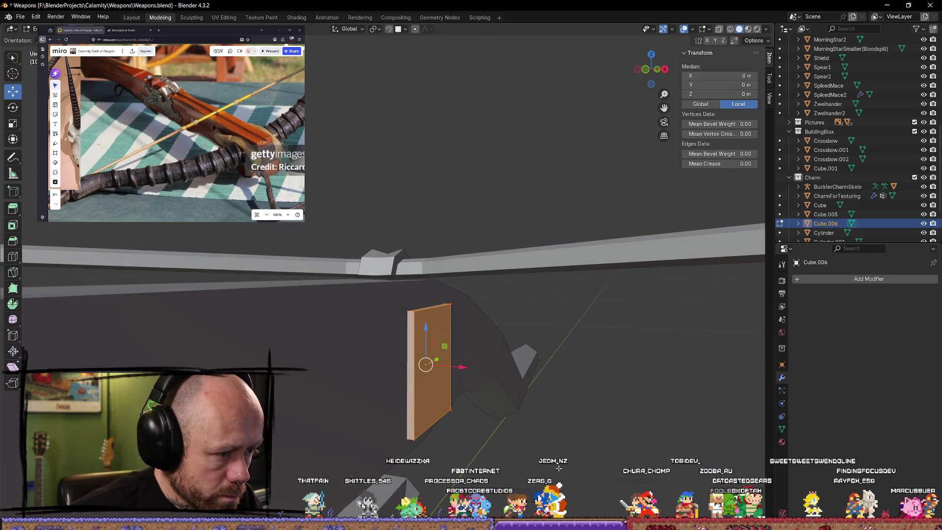
pyautogui.moveTo(558, 469)
pyautogui.mouseDown(button='middle')
pyautogui.moveTo(668, 456)
pyautogui.moveTo(553, 459)
pyautogui.moveTo(448, 396)
pyautogui.mouseUp(button='middle')
pyautogui.press('Tab')
pyautogui.rightClick(408, 343)
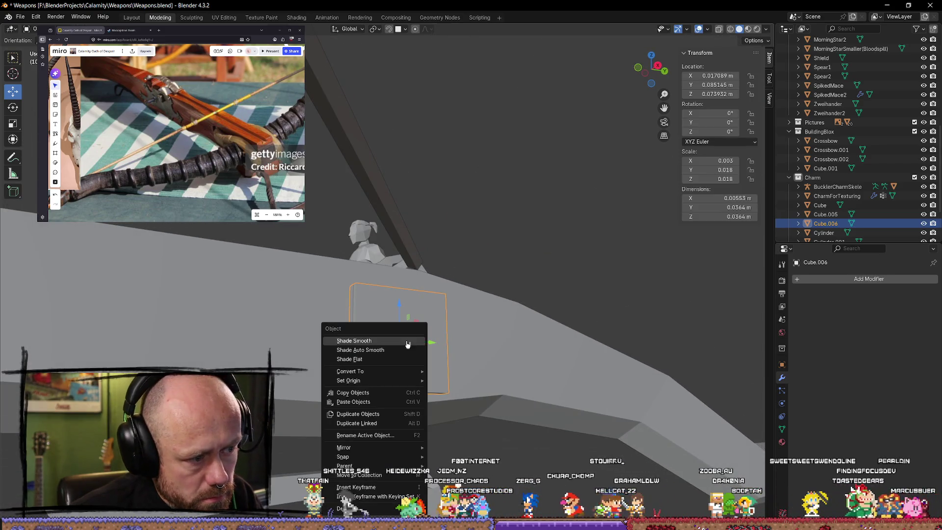
pyautogui.press('Tab')
pyautogui.rightClick(403, 361)
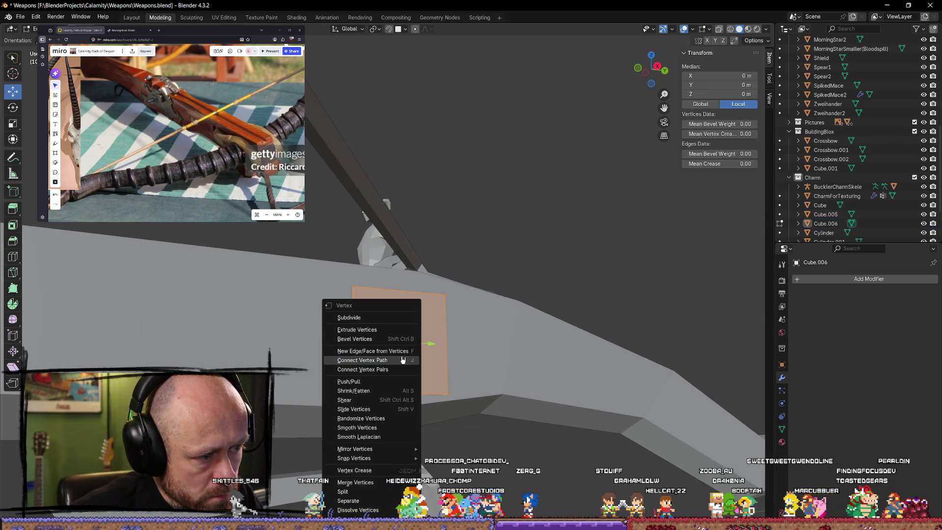
pyautogui.click(350, 318)
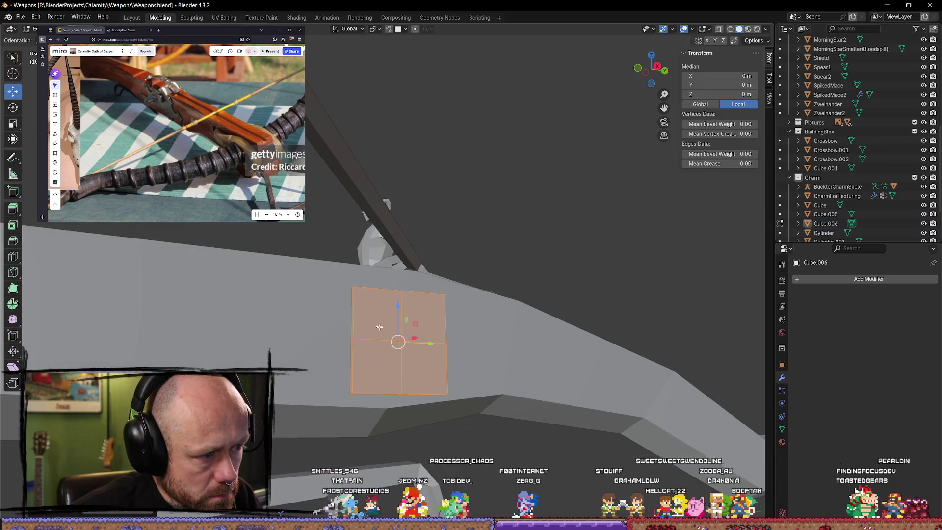
pyautogui.moveTo(373, 344); pyautogui.dragTo(525, 465, button='middle')
pyautogui.rightClick(374, 306)
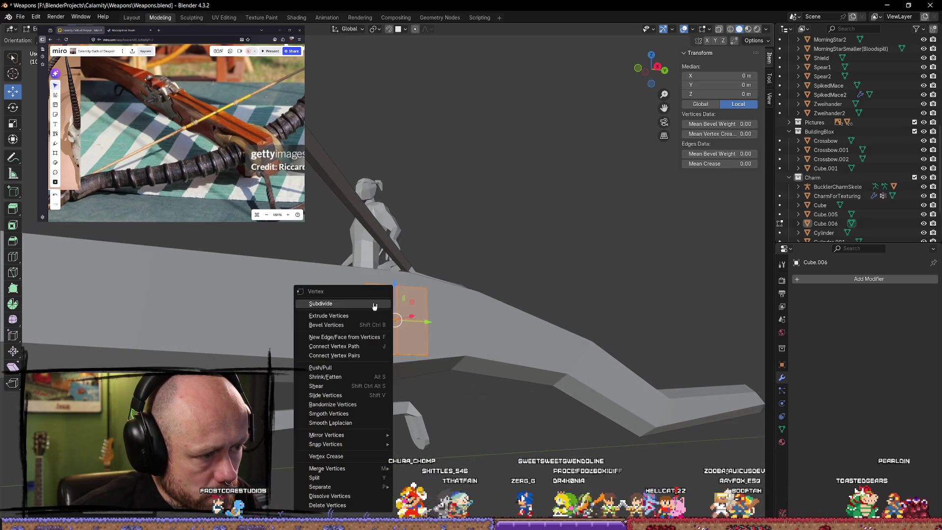
pyautogui.click(352, 306)
pyautogui.hotkey('alt', 'a')
pyautogui.moveTo(442, 432)
pyautogui.mouseDown(button='middle')
pyautogui.moveTo(484, 448)
pyautogui.moveTo(408, 414)
pyautogui.moveTo(386, 352)
pyautogui.moveTo(378, 373)
pyautogui.moveTo(336, 381)
pyautogui.mouseUp(button='middle')
# - Shift the plate left along X and dissolve one of its vertical edge loops
pyautogui.press('Tab')
pyautogui.press('Tab')
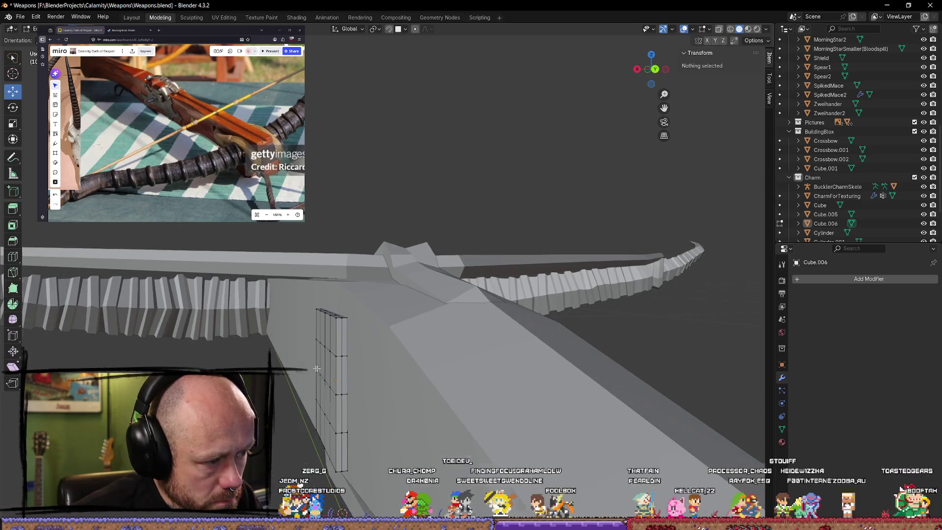
pyautogui.press('Tab')
pyautogui.press('Tab')
pyautogui.press('Tab')
pyautogui.click(338, 373)
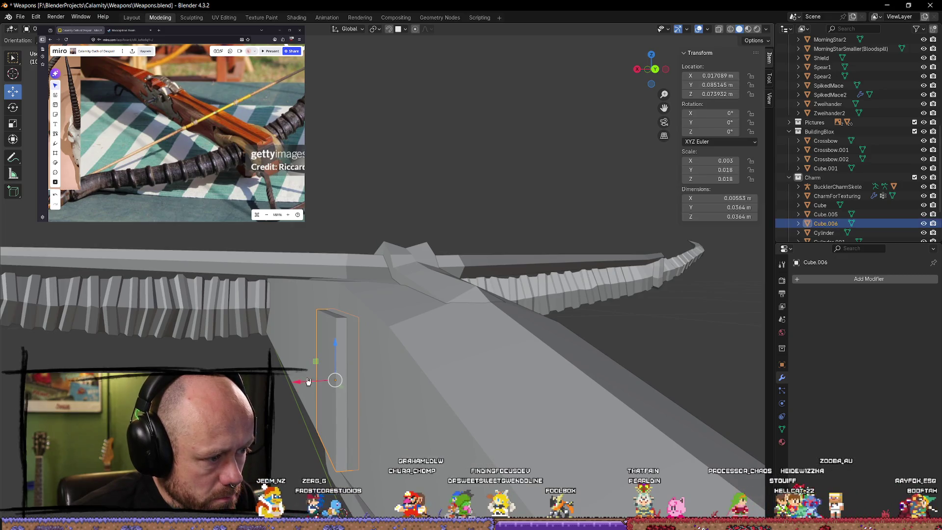
pyautogui.moveTo(308, 381); pyautogui.dragTo(285, 382)
pyautogui.press('Tab')
pyautogui.moveTo(338, 390); pyautogui.dragTo(343, 387, button='middle')
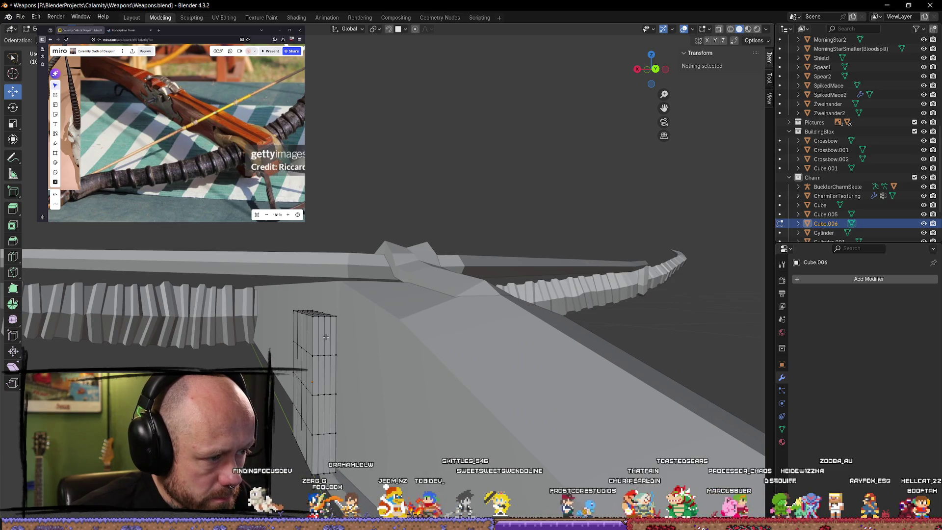
pyautogui.keyDown('alt'); pyautogui.click(326, 337); pyautogui.keyUp('alt')
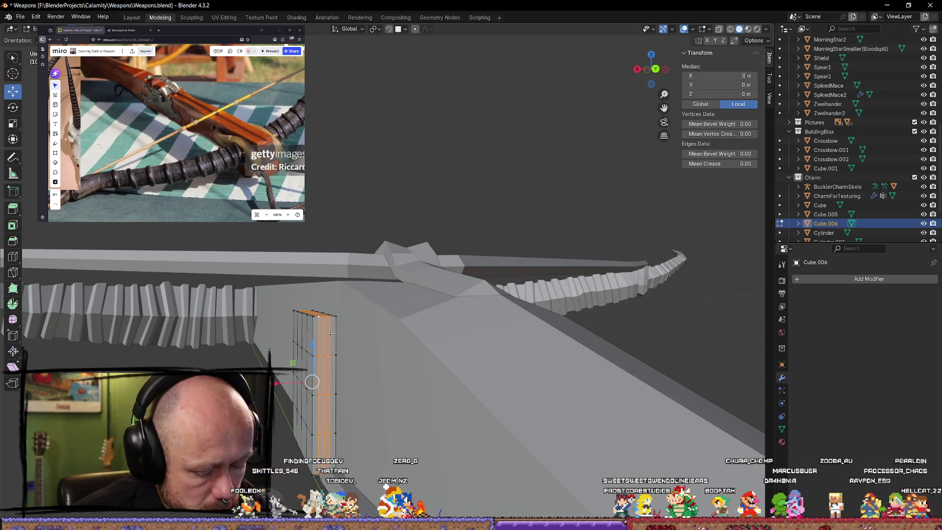
pyautogui.press('x')
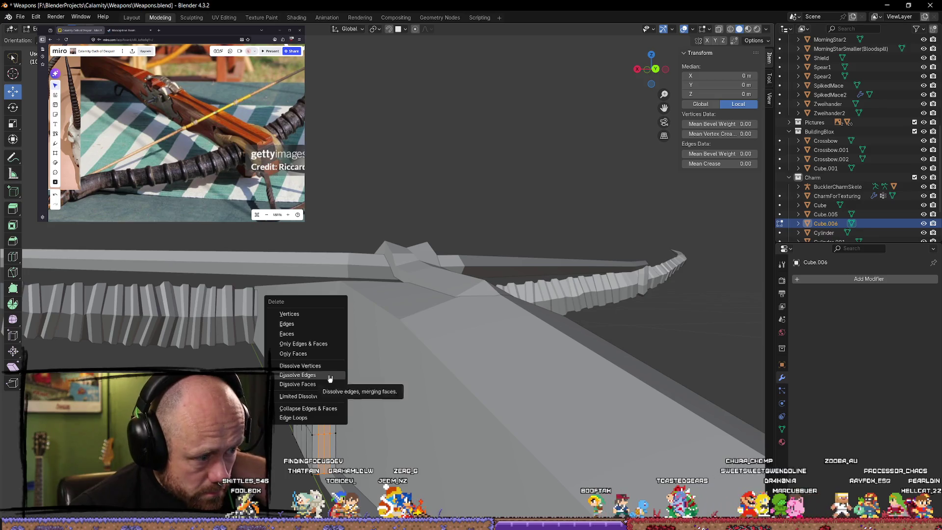
pyautogui.click(330, 376)
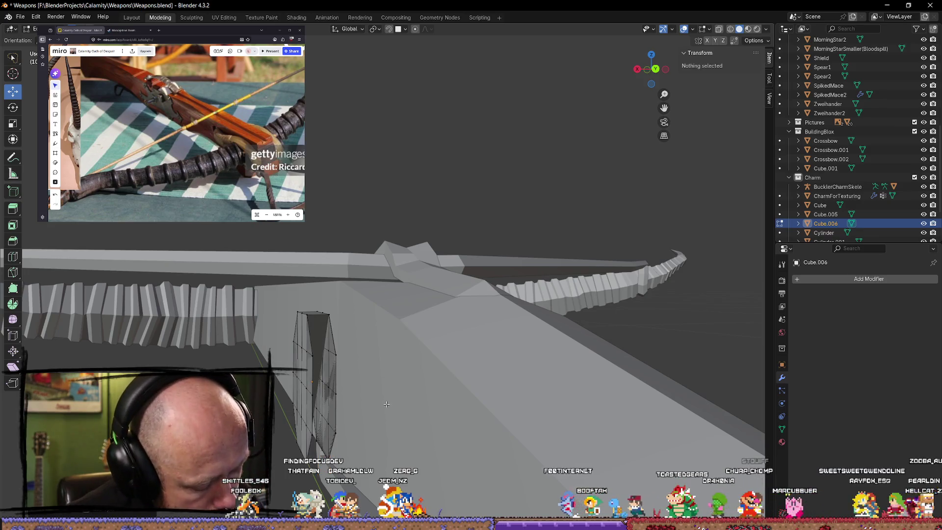
# - Undo, then dissolve the edge loops at X 0.5 and along the front edge
pyautogui.hotkey('ctrl', 'z')
pyautogui.moveTo(366, 403)
pyautogui.mouseDown(button='middle')
pyautogui.moveTo(375, 389)
pyautogui.moveTo(368, 274)
pyautogui.moveTo(543, 420)
pyautogui.moveTo(508, 417)
pyautogui.mouseUp(button='middle')
pyautogui.scroll(2, 508, 418)
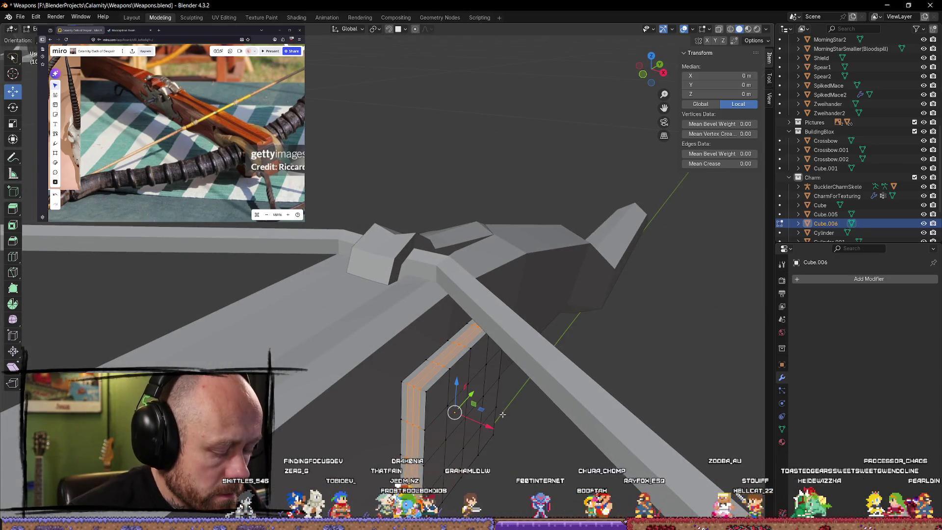
pyautogui.click(500, 415)
pyautogui.click(427, 380)
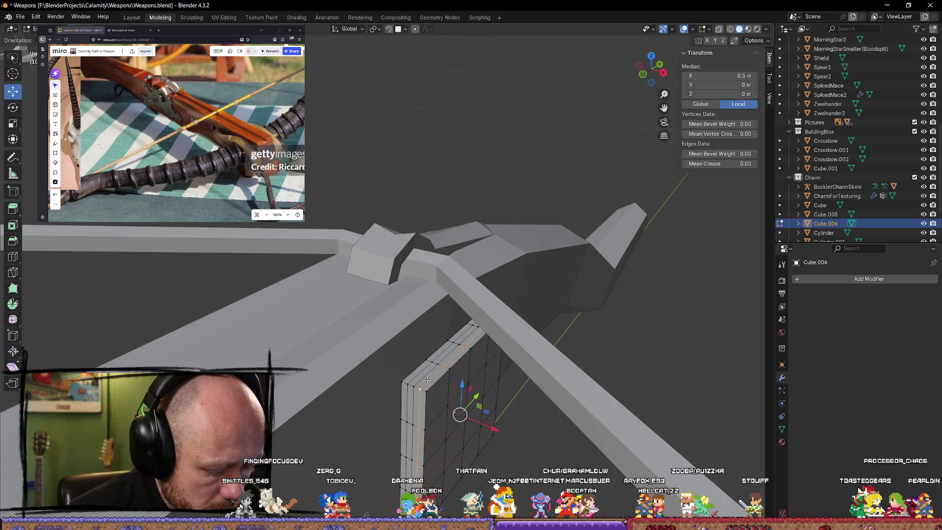
pyautogui.press('x')
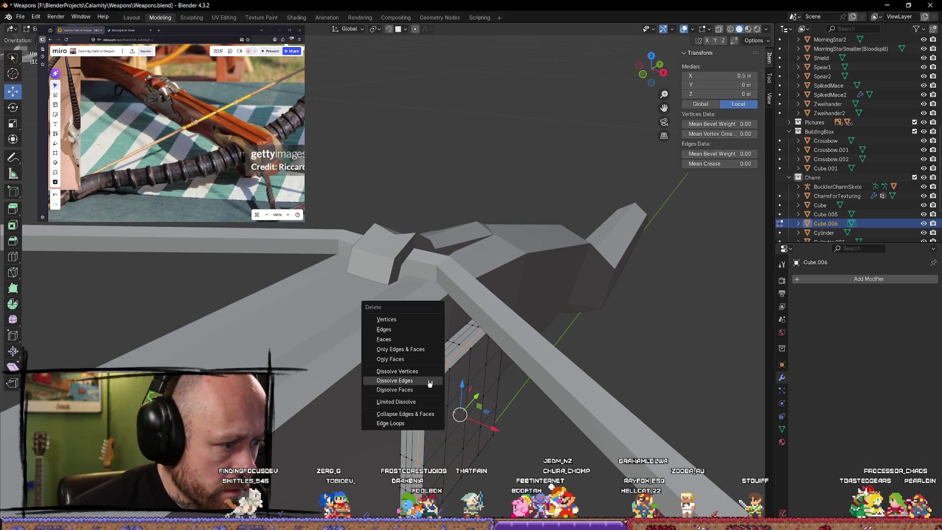
pyautogui.click(430, 383)
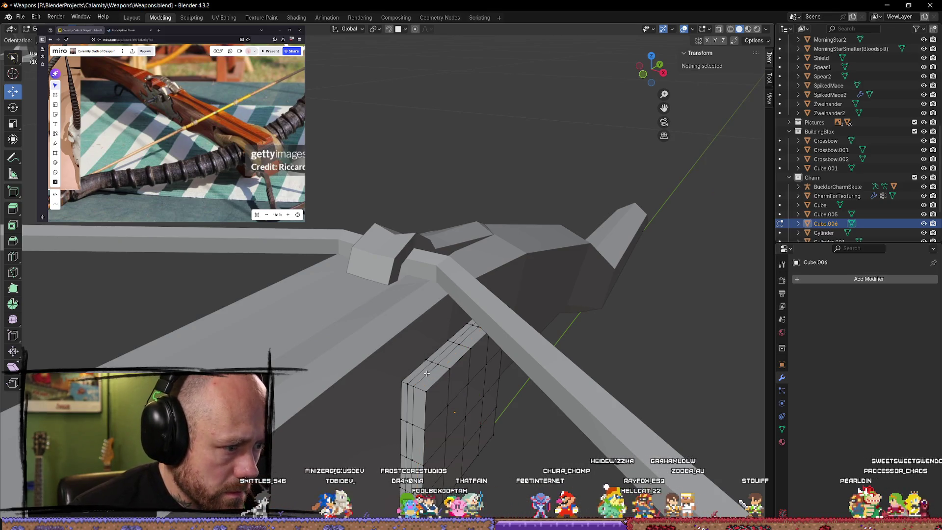
pyautogui.keyDown('alt'); pyautogui.click(427, 374); pyautogui.keyUp('alt')
pyautogui.press('x')
pyautogui.click(427, 372)
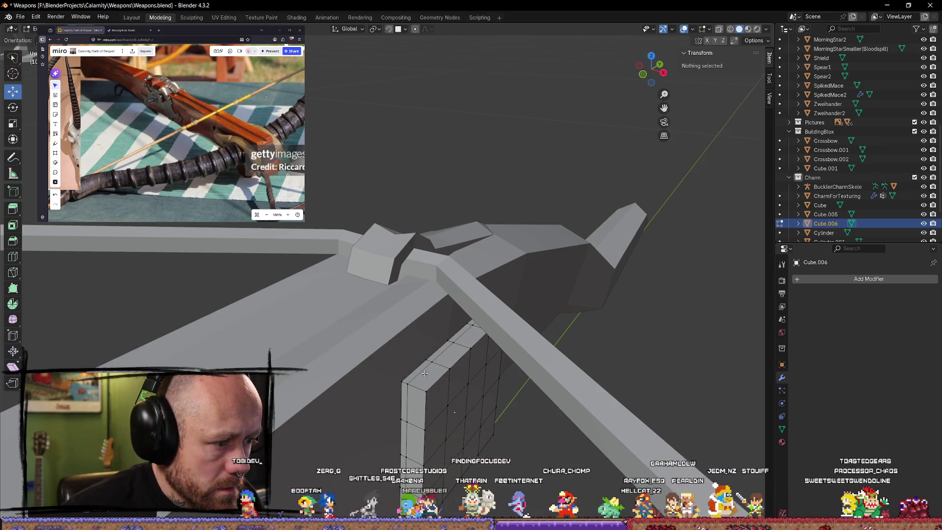
# - Dissolve one more edge loop on the plate
pyautogui.keyDown('alt'); pyautogui.click(418, 369); pyautogui.keyUp('alt')
pyautogui.click(419, 372)
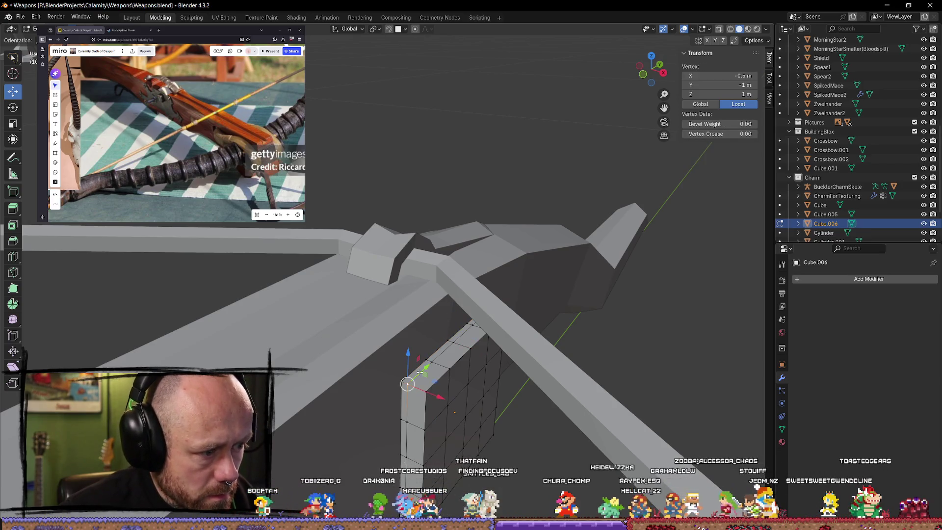
pyautogui.keyDown('alt'); pyautogui.click(444, 376); pyautogui.keyUp('alt')
pyautogui.press('x')
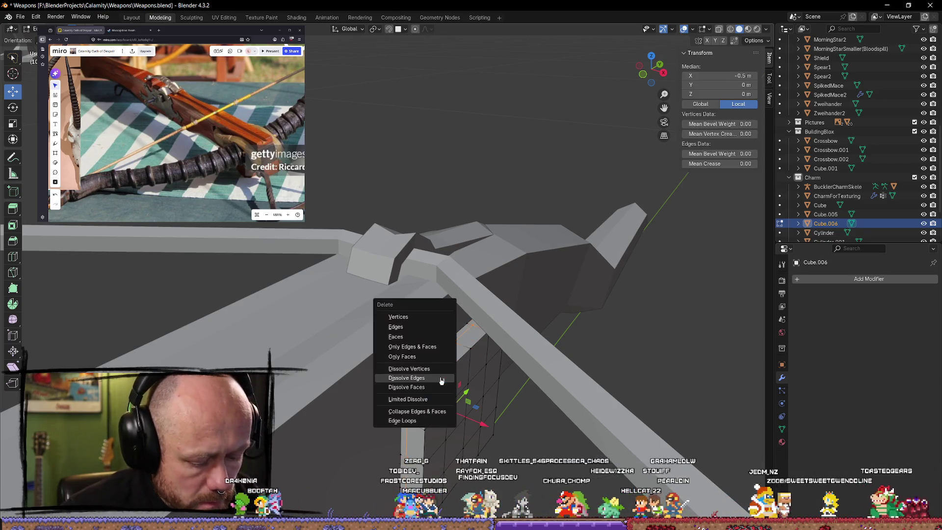
pyautogui.click(434, 375)
pyautogui.moveTo(434, 375)
pyautogui.mouseDown(button='middle')
pyautogui.moveTo(480, 400)
pyautogui.moveTo(336, 372)
pyautogui.mouseUp(button='middle')
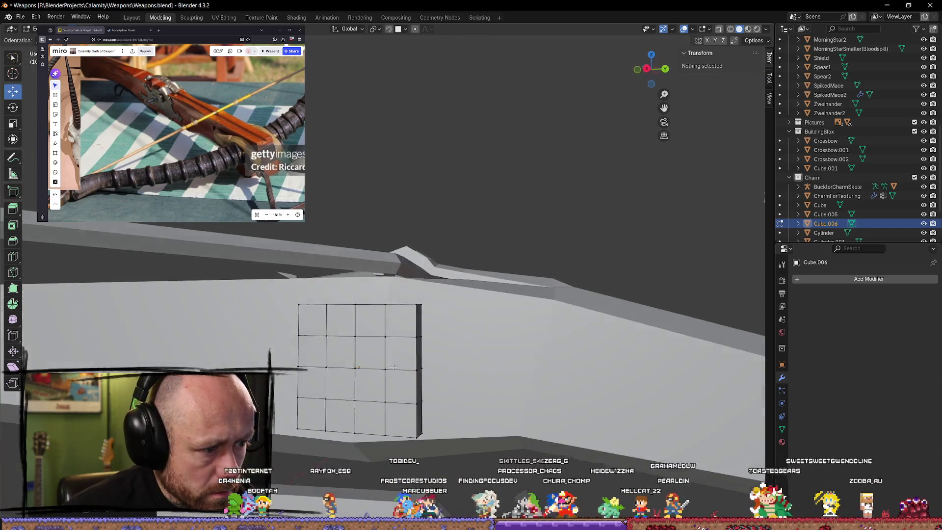
# - Move the plate along the X axis in Object Mode
pyautogui.press('Tab')
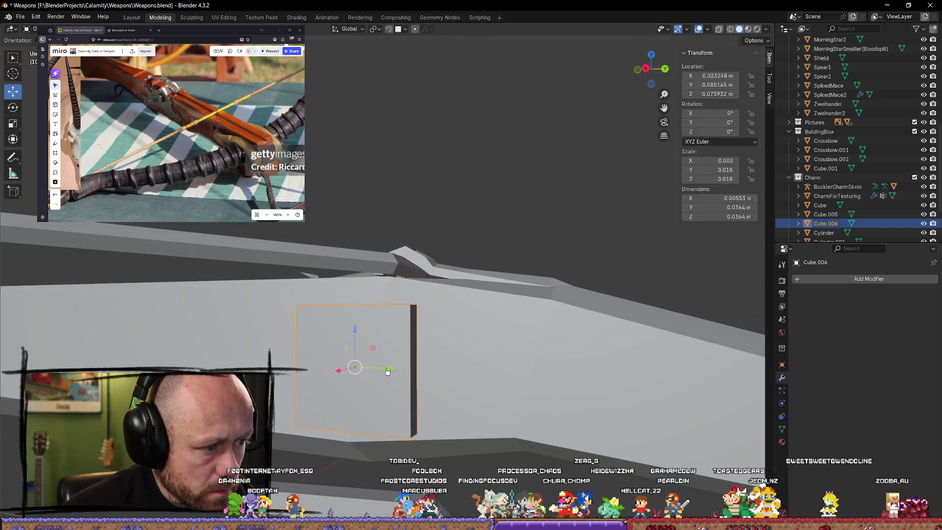
pyautogui.press('g')
pyautogui.press('x')
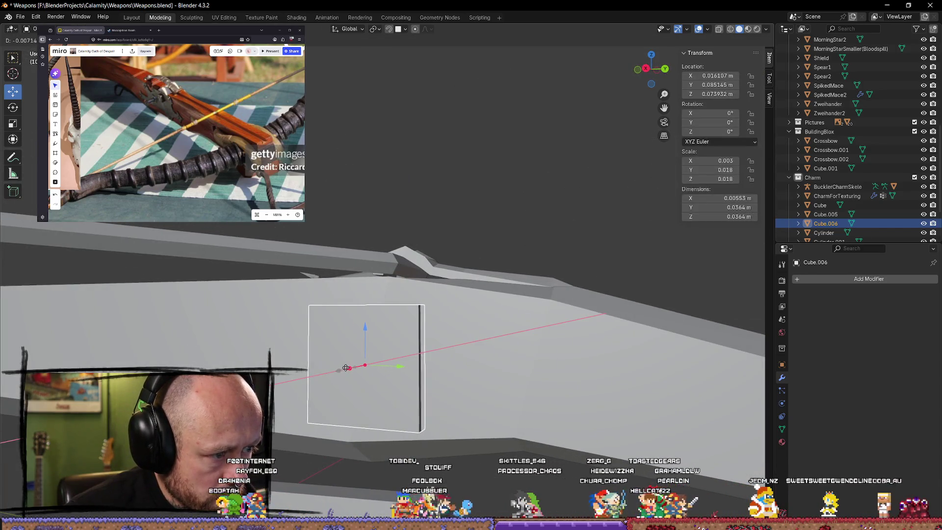
pyautogui.click(420, 370)
# - Extrude the plate's left edge outward to widen it
pyautogui.press('Tab')
pyautogui.moveTo(420, 369); pyautogui.dragTo(448, 372, button='middle')
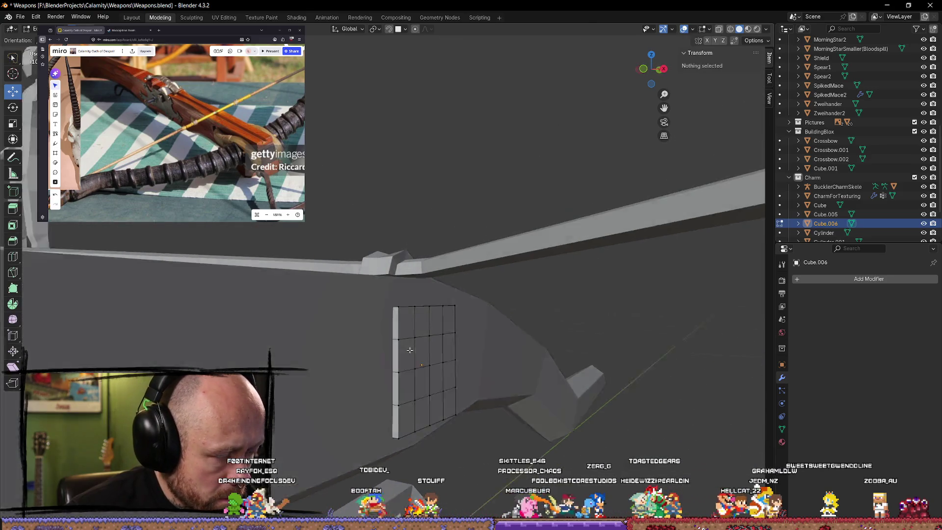
pyautogui.moveTo(392, 334)
pyautogui.mouseDown(button='middle')
pyautogui.moveTo(410, 348)
pyautogui.moveTo(378, 335)
pyautogui.moveTo(402, 394)
pyautogui.moveTo(357, 401)
pyautogui.mouseUp(button='middle')
pyautogui.click(386, 343)
pyautogui.press('e')
pyautogui.click(425, 390)
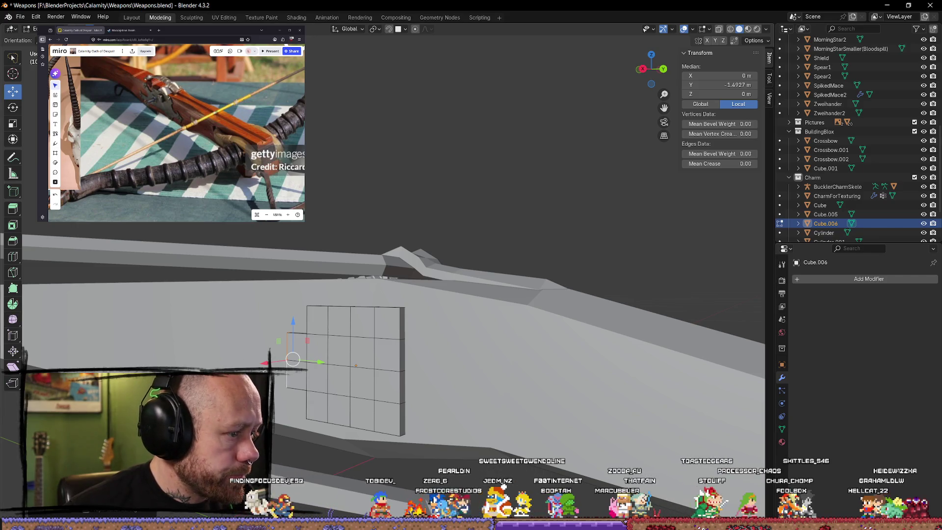
pyautogui.moveTo(358, 402)
pyautogui.mouseDown(button='middle')
pyautogui.moveTo(529, 374)
pyautogui.moveTo(366, 356)
pyautogui.moveTo(329, 375)
pyautogui.mouseUp(button='middle')
pyautogui.write('gz-0.25')
pyautogui.press('Return')
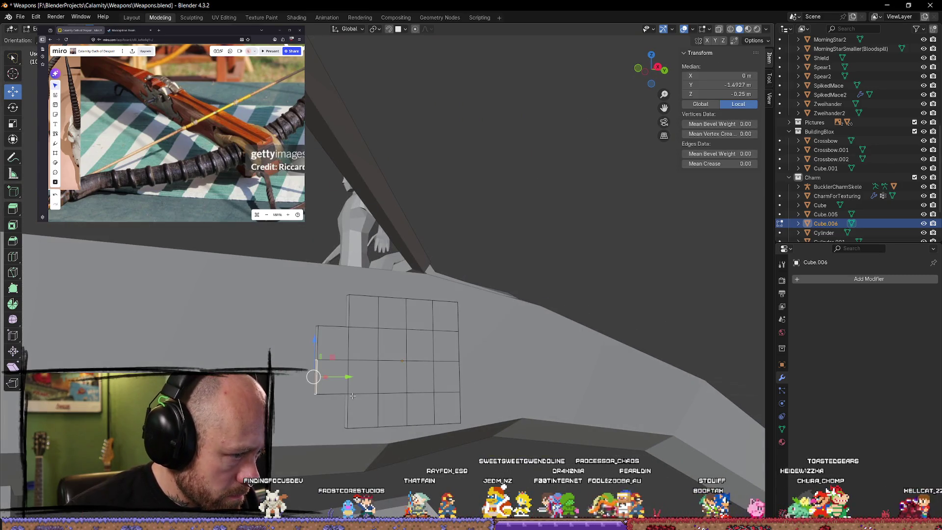
pyautogui.press('g')
pyautogui.press('z')
pyautogui.press('z')
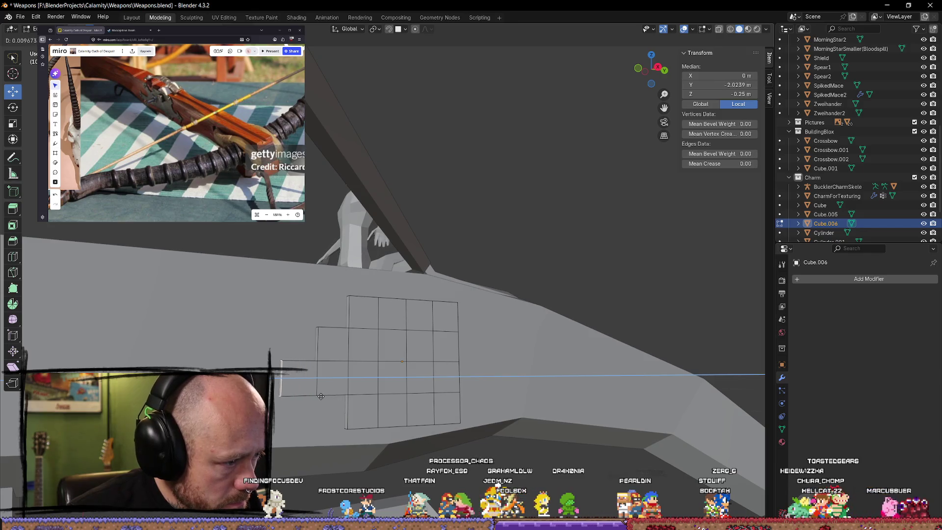
pyautogui.rightClick(320, 396)
pyautogui.moveTo(325, 397); pyautogui.dragTo(409, 409, button='middle')
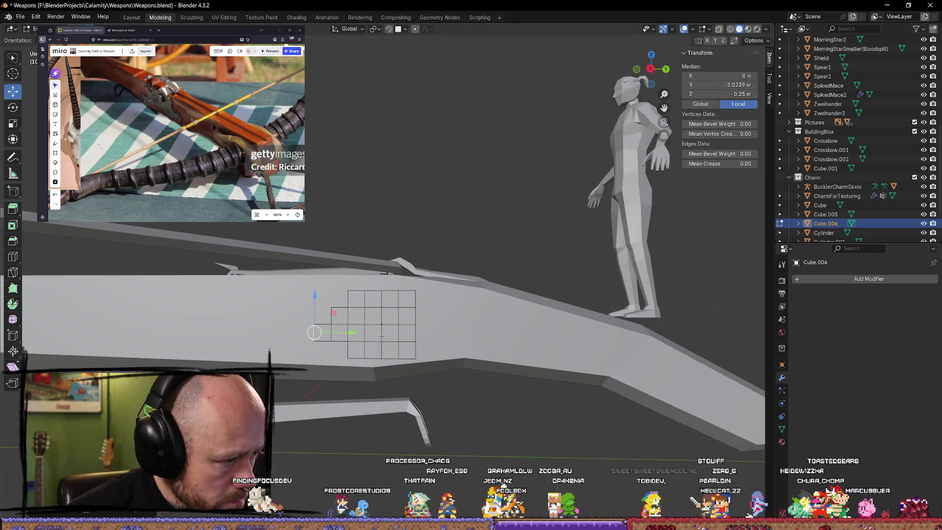
pyautogui.press('r')
pyautogui.rightClick(434, 360)
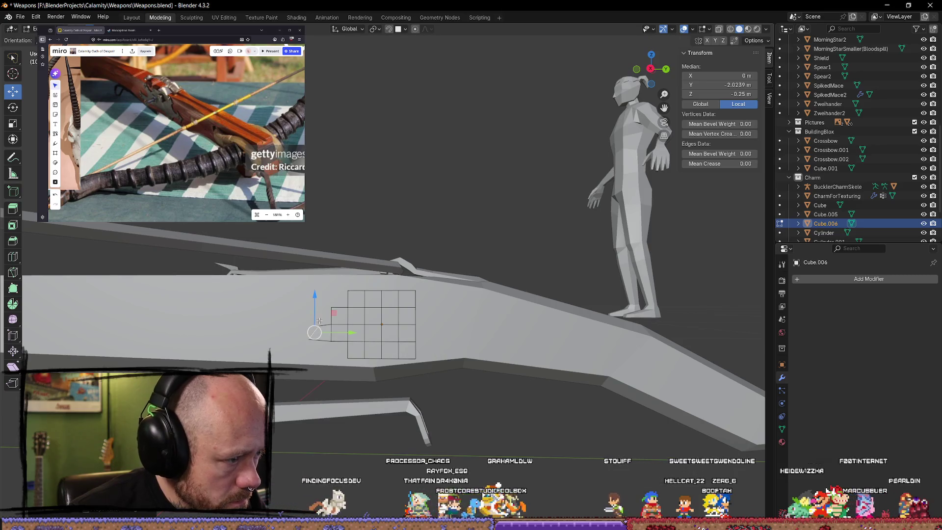
pyautogui.press('r')
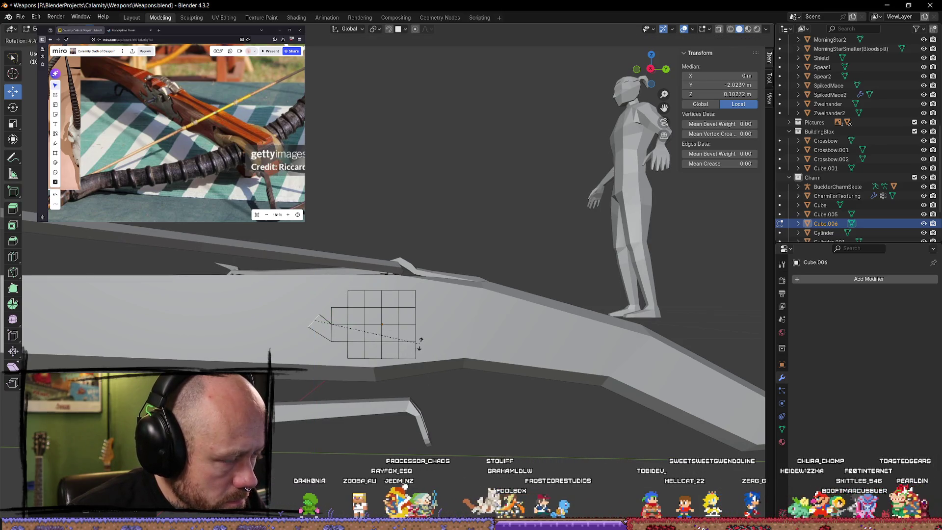
pyautogui.click(412, 369)
pyautogui.hotkey('ctrl', 'z')
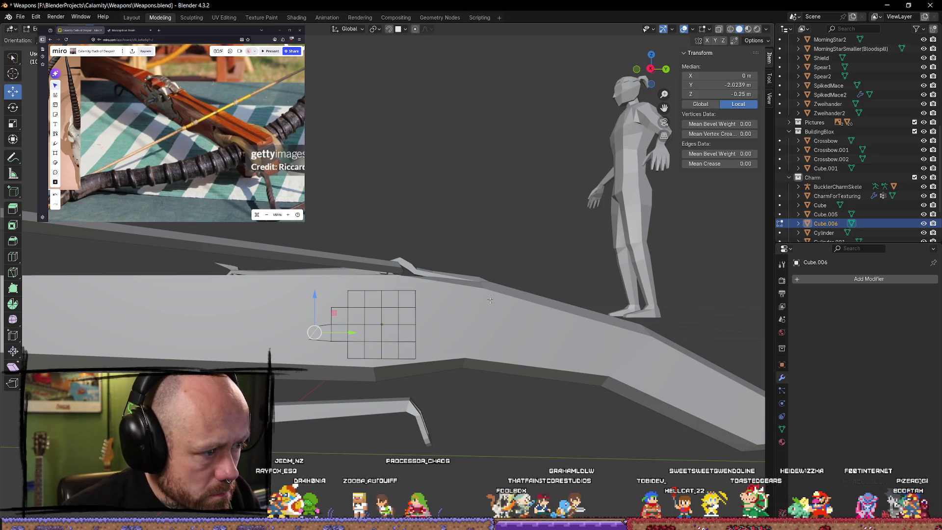
# - In Right ortho view, rotate the side flap's edge in three passes to tilt it upward
pyautogui.click(650, 69)
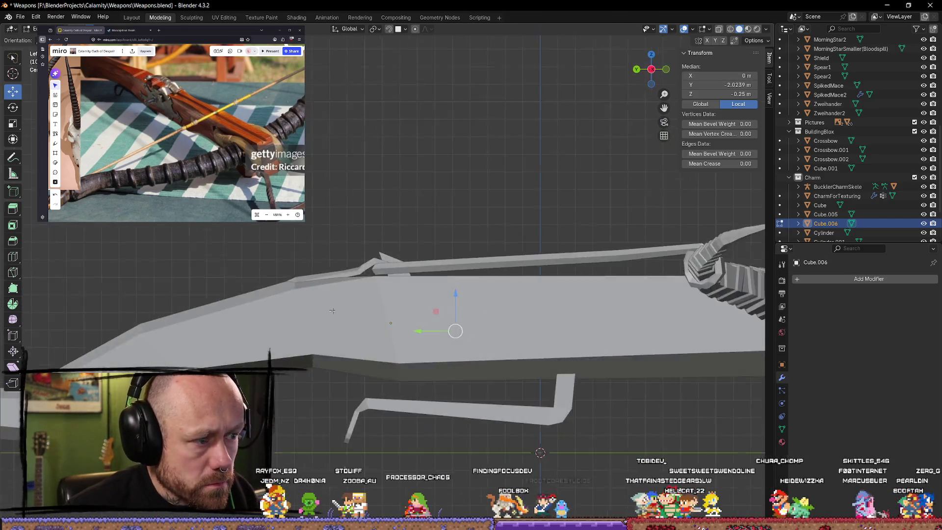
pyautogui.click(651, 69)
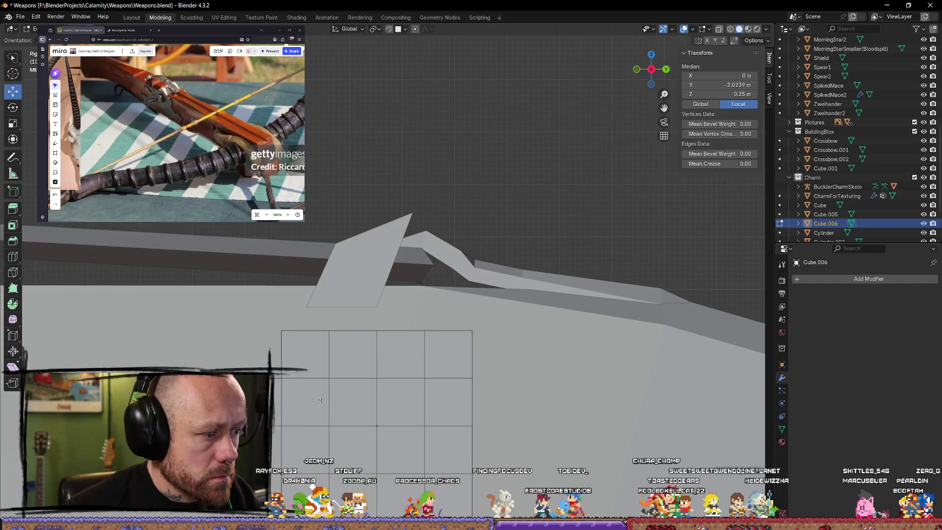
pyautogui.press('r')
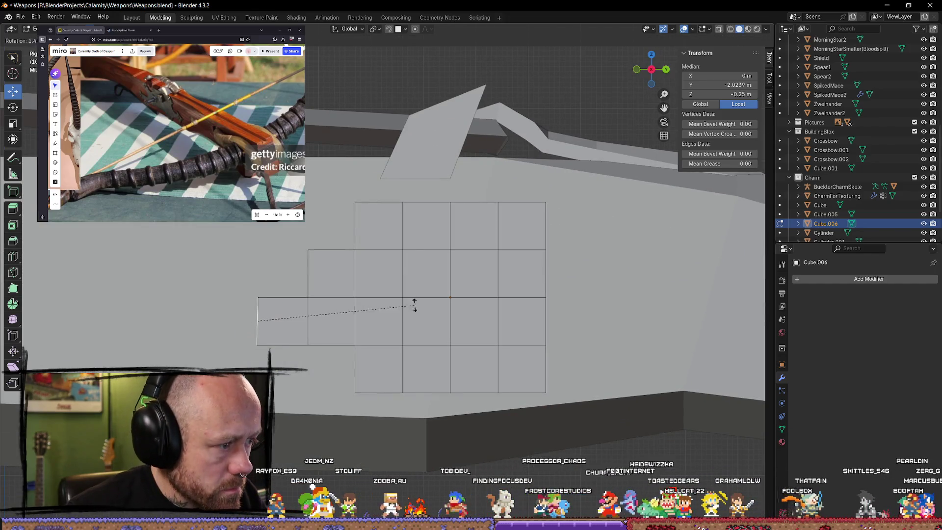
pyautogui.click(411, 428)
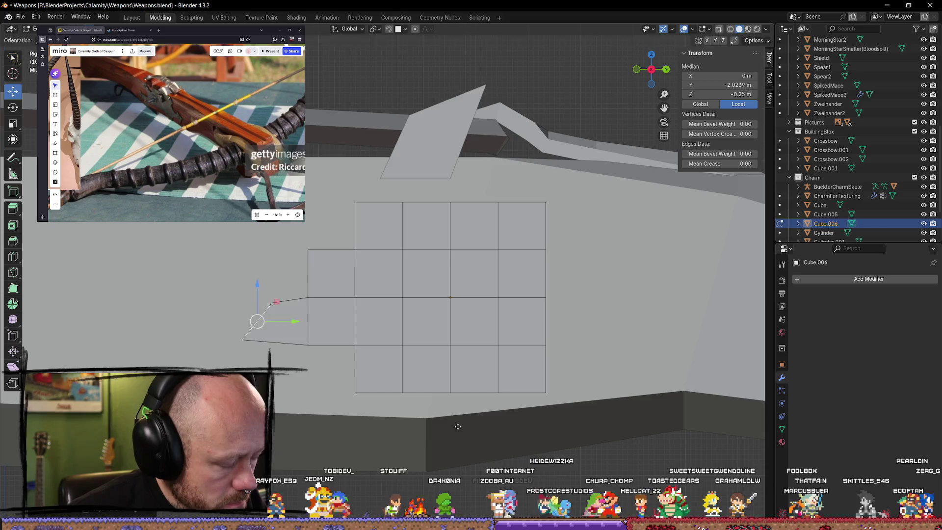
pyautogui.press('r')
pyautogui.click(459, 407)
pyautogui.press('r')
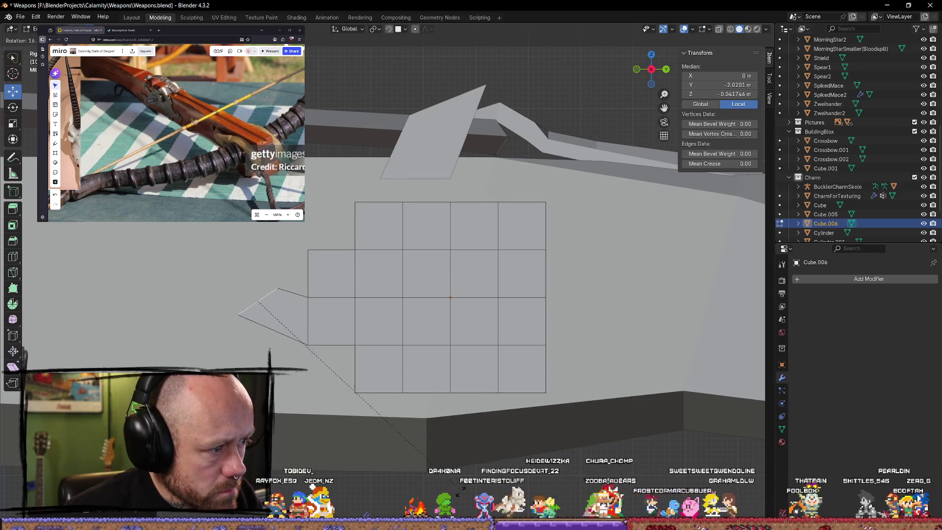
pyautogui.click(460, 492)
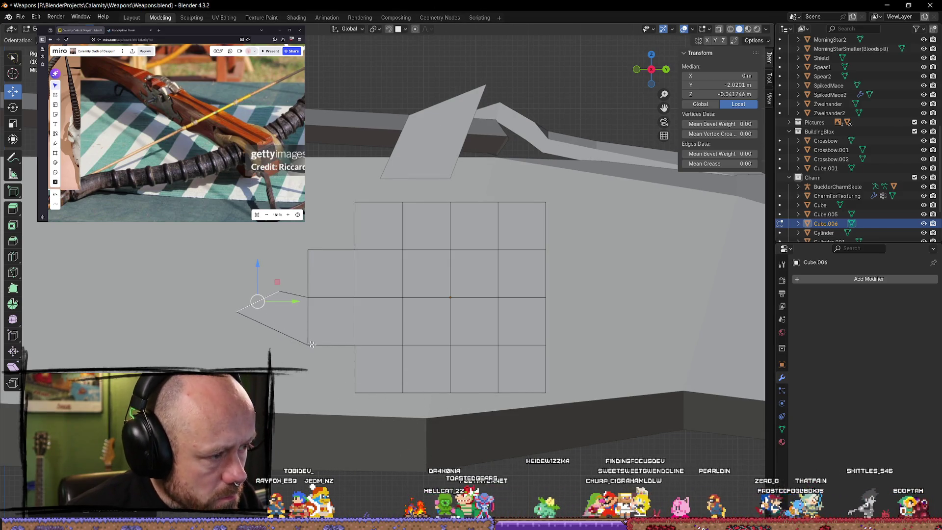
# - Extrude a new quad off the flap edge, scale it to about 0.69, then deselect
pyautogui.press('e')
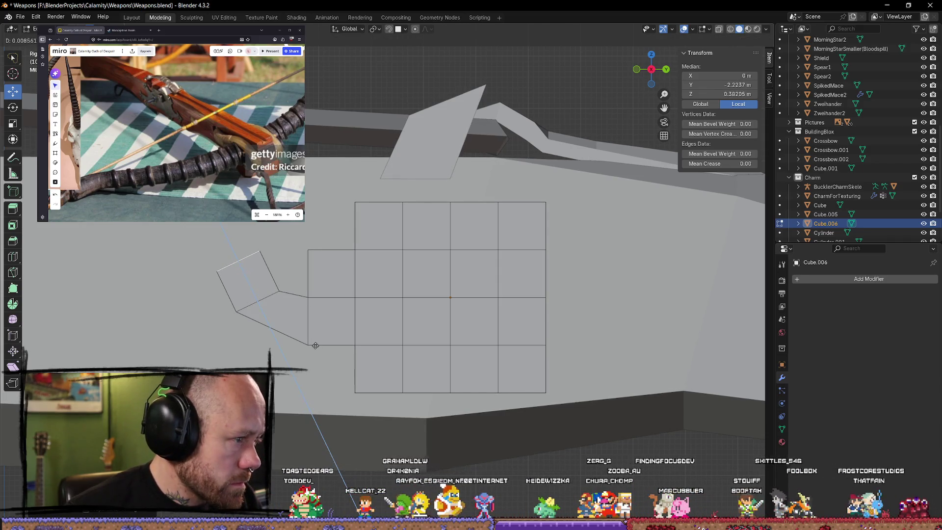
pyautogui.click(316, 346)
pyautogui.press('s')
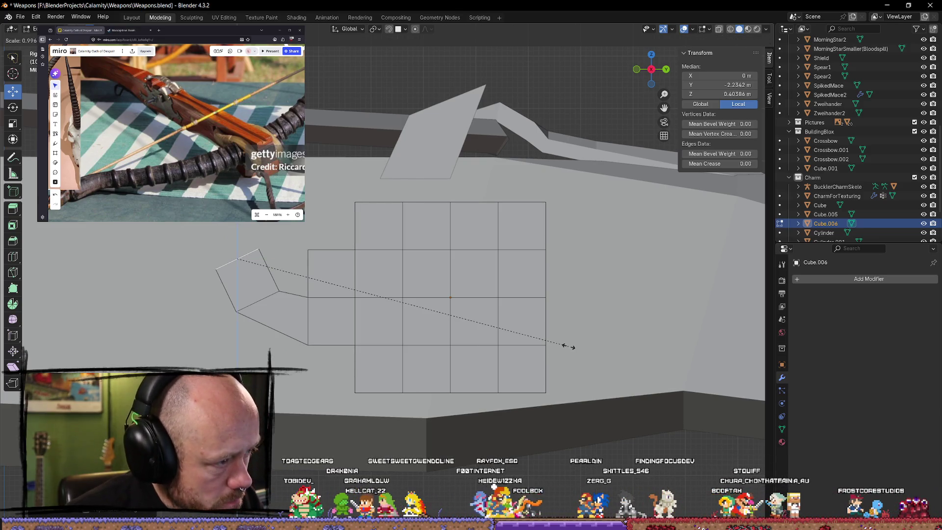
pyautogui.click(457, 351)
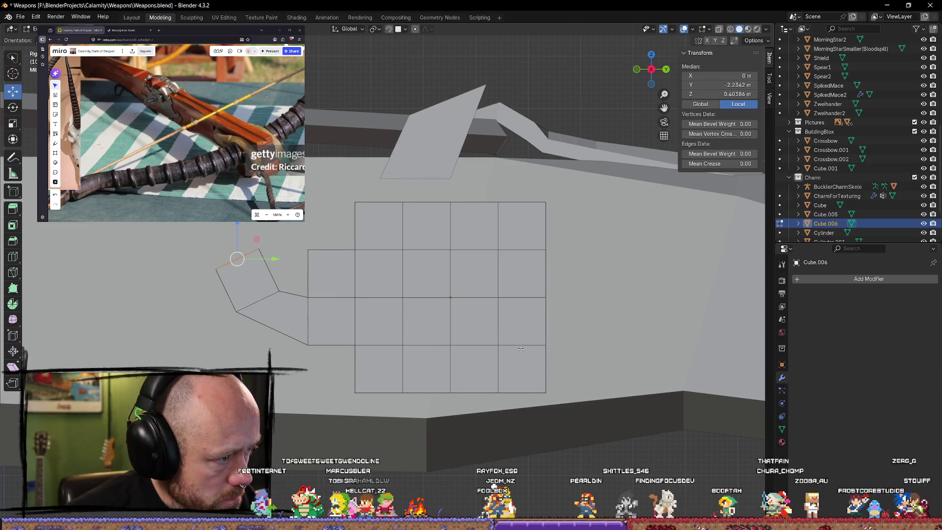
pyautogui.rightClick(407, 347)
pyautogui.click(387, 483)
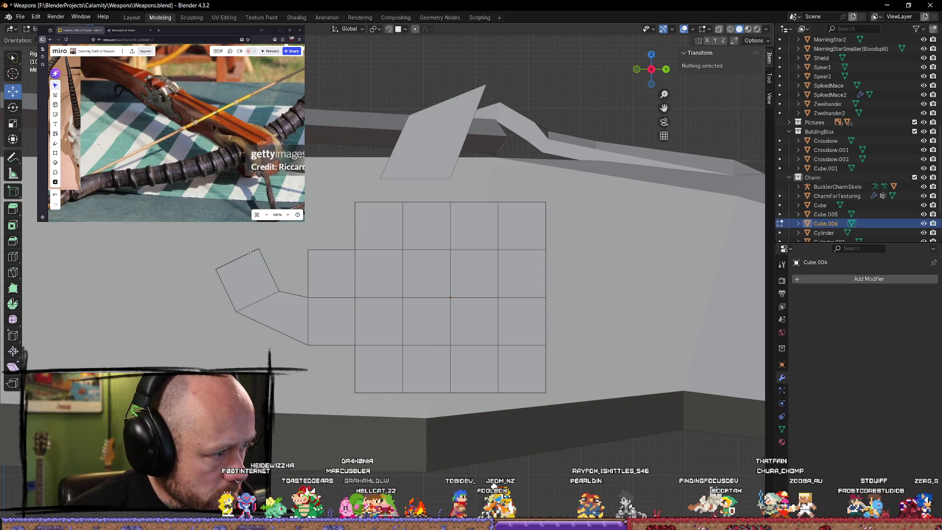
pyautogui.scroll(-1, 251, 254)
pyautogui.click(311, 260)
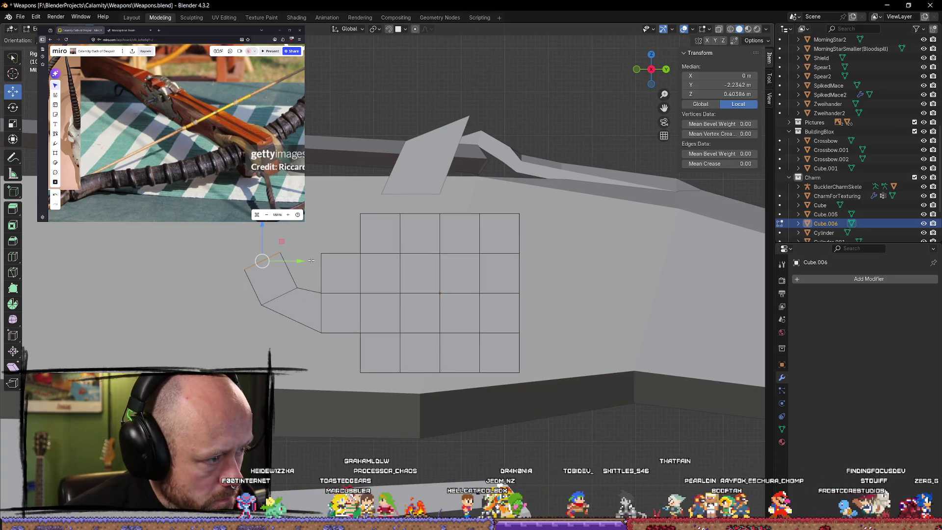
pyautogui.hotkey('alt', 'a')
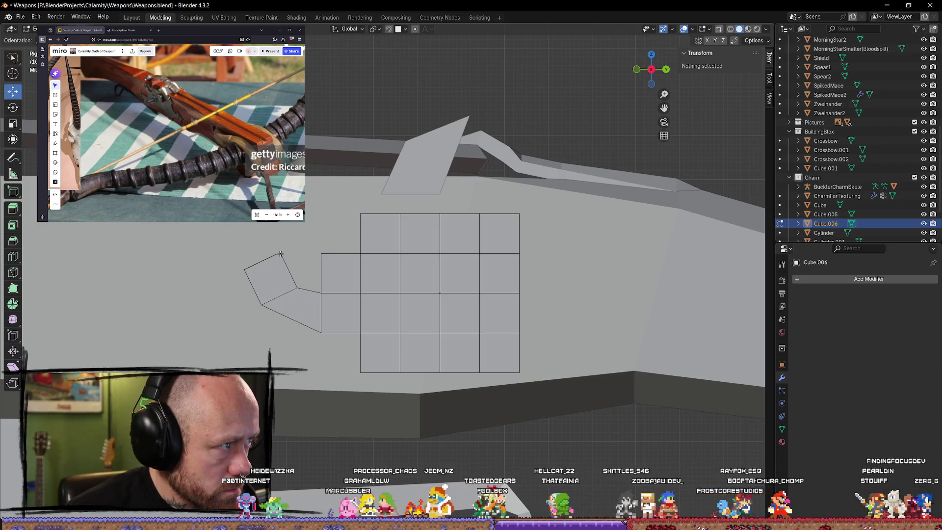
# - Orbit around the flap to inspect it, then select its outer edge in Right view
pyautogui.click(280, 254)
pyautogui.moveTo(280, 254); pyautogui.dragTo(358, 278, button='middle')
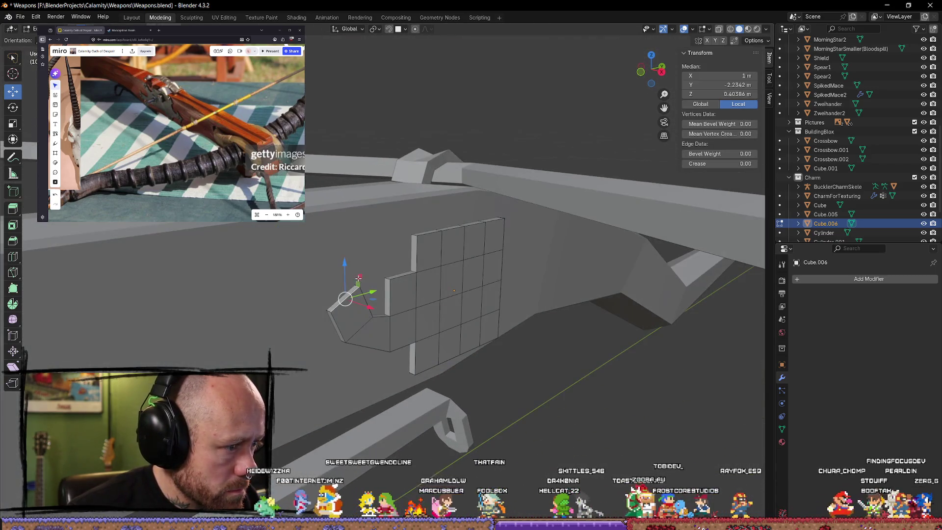
pyautogui.click(661, 71)
pyautogui.scroll(1, 300, 249)
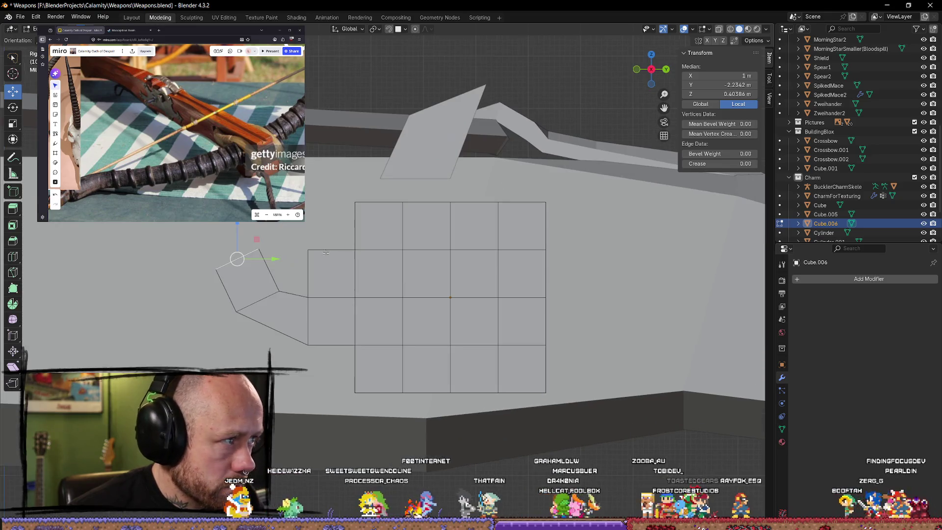
pyautogui.hotkey('alt', 'a')
pyautogui.moveTo(307, 273)
pyautogui.mouseDown(button='middle')
pyautogui.moveTo(270, 293)
pyautogui.moveTo(293, 300)
pyautogui.mouseUp(button='middle')
pyautogui.click(300, 305)
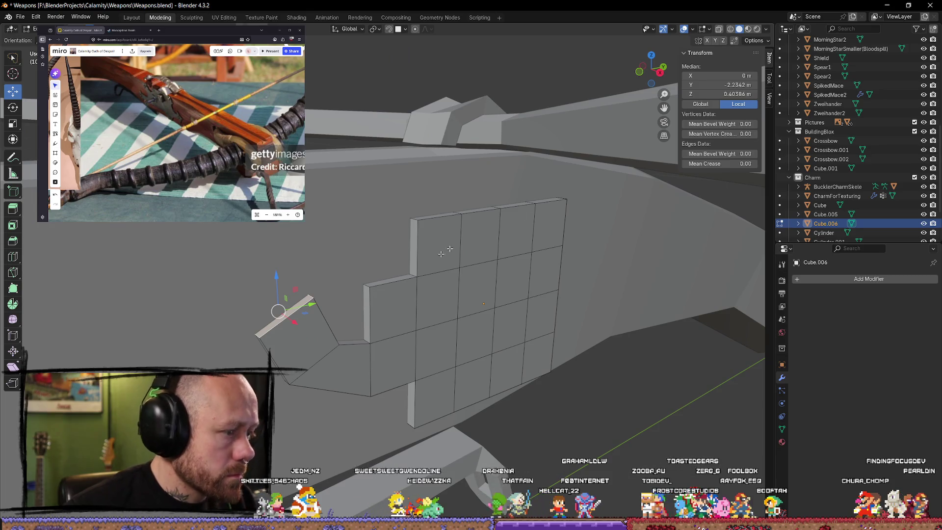
pyautogui.click(660, 72)
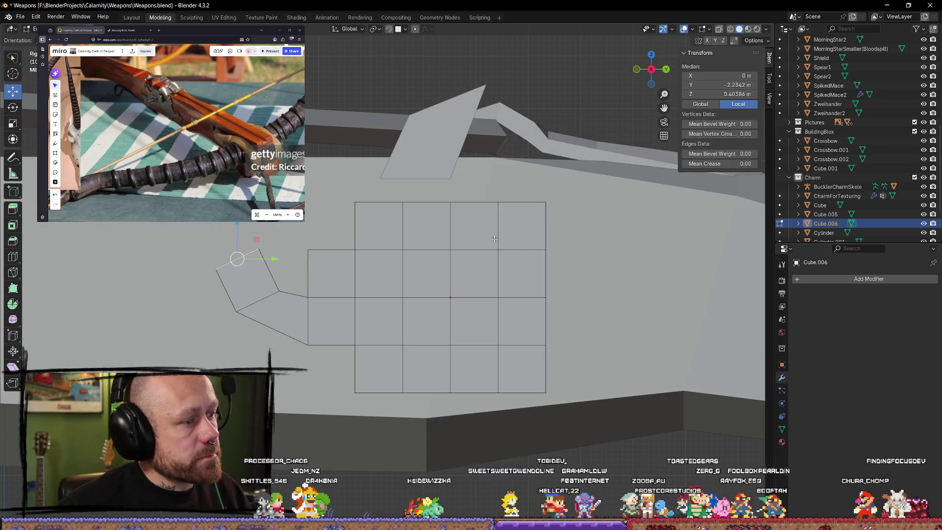
# - Scale the flap's outer edge along Y, check the plate's thickness from other angles, then deselect
pyautogui.press('s')
pyautogui.press('y')
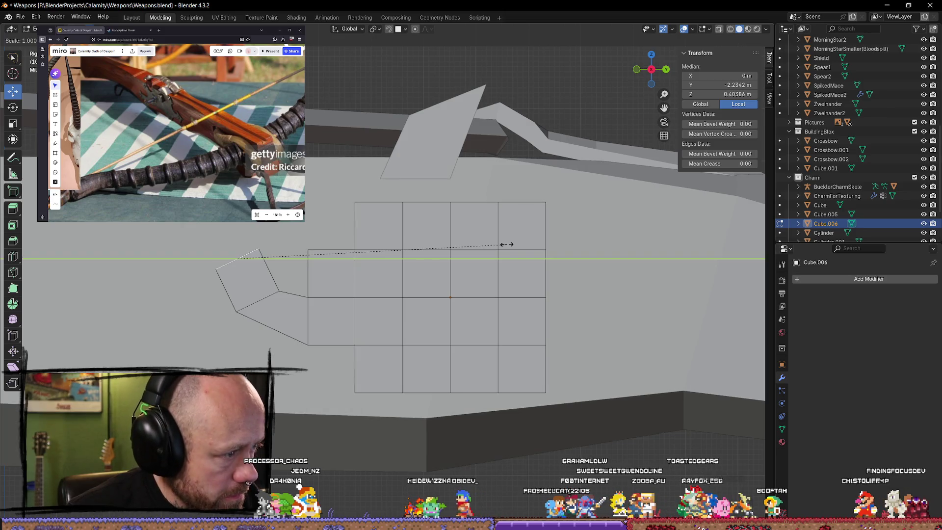
pyautogui.click(466, 252)
pyautogui.moveTo(459, 254); pyautogui.dragTo(490, 317, button='middle')
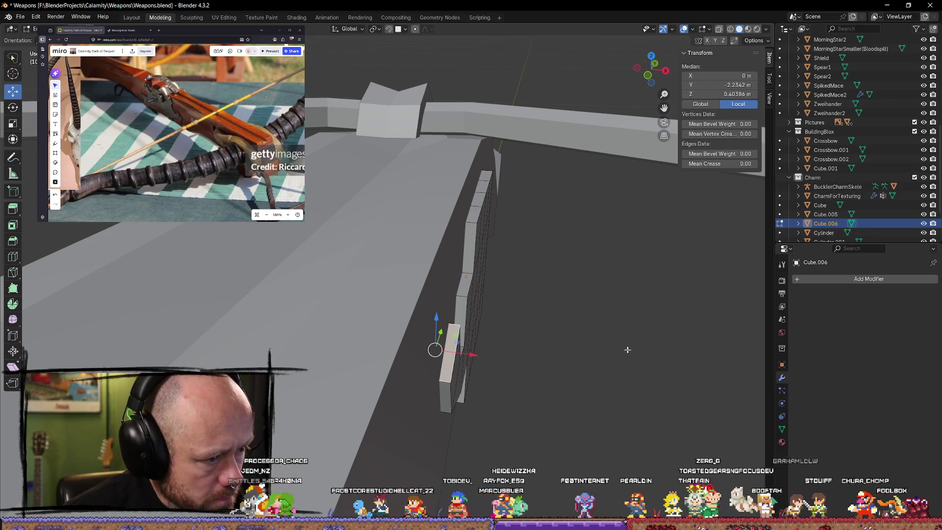
pyautogui.moveTo(627, 350); pyautogui.dragTo(540, 314, button='middle')
pyautogui.click(656, 78)
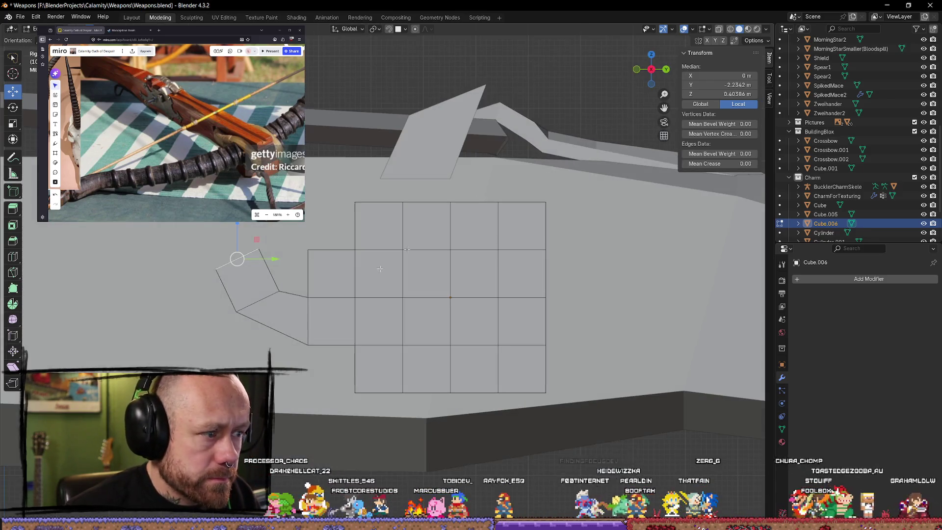
pyautogui.click(271, 236)
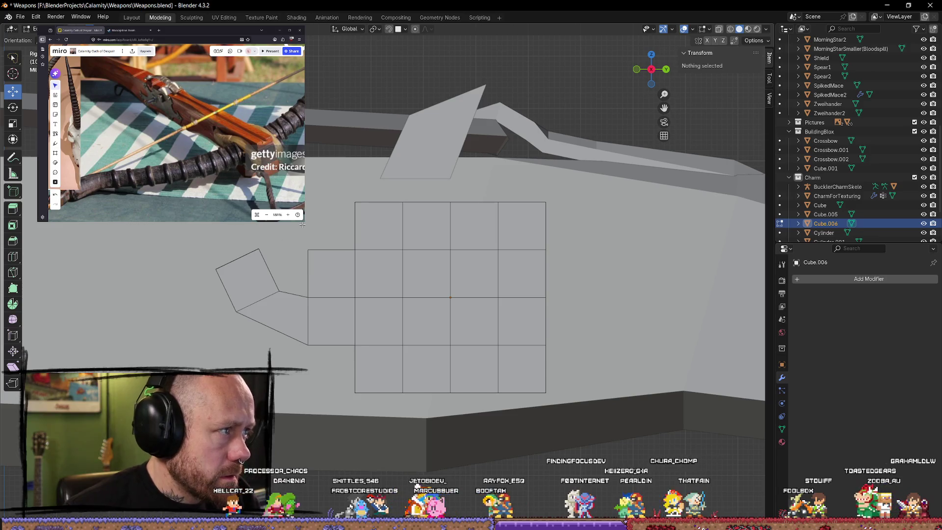
# - Switch to wireframe shading and reposition the flap's tip vertex and the flap-plate junction vertex
pyautogui.press('z')
pyautogui.click(244, 227)
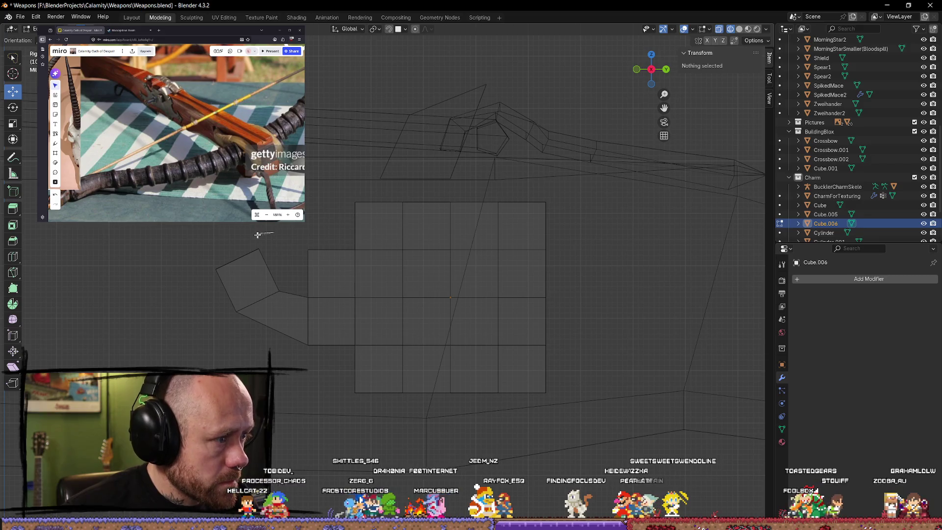
pyautogui.keyDown('ctrl'); pyautogui.moveTo(264, 257); pyautogui.dragTo(265, 255, button='right'); pyautogui.keyUp('ctrl')
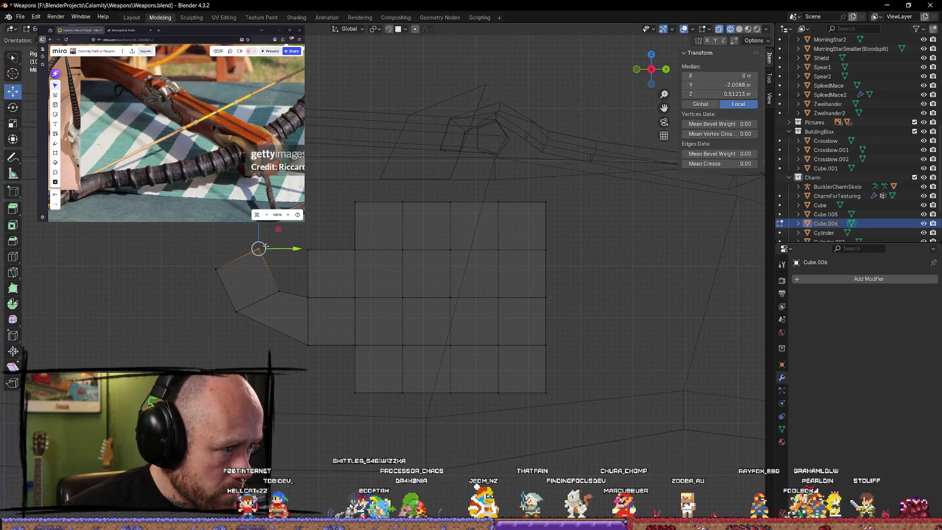
pyautogui.press('g')
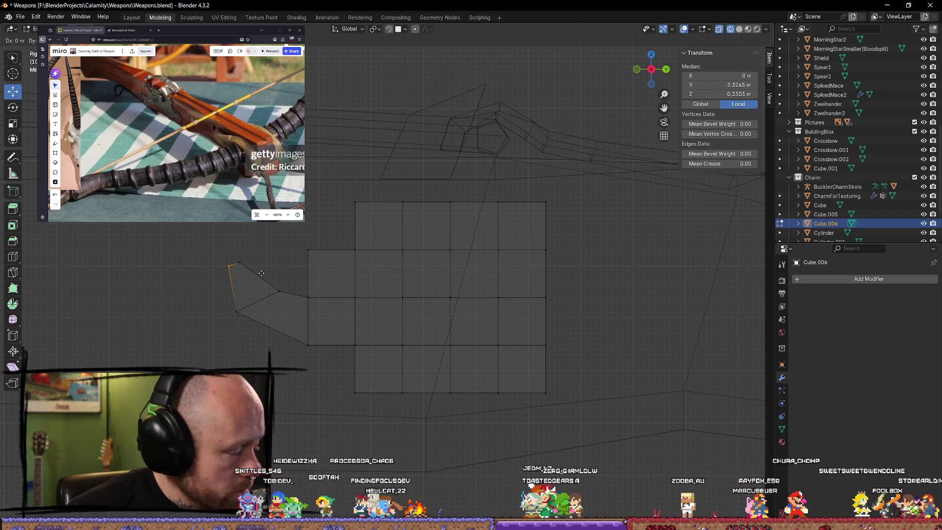
pyautogui.click(263, 271)
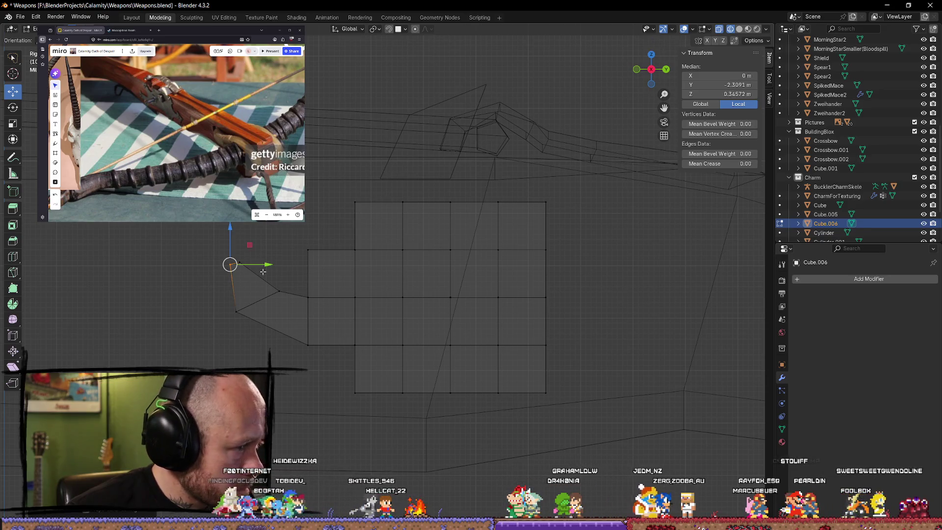
pyautogui.click(251, 336)
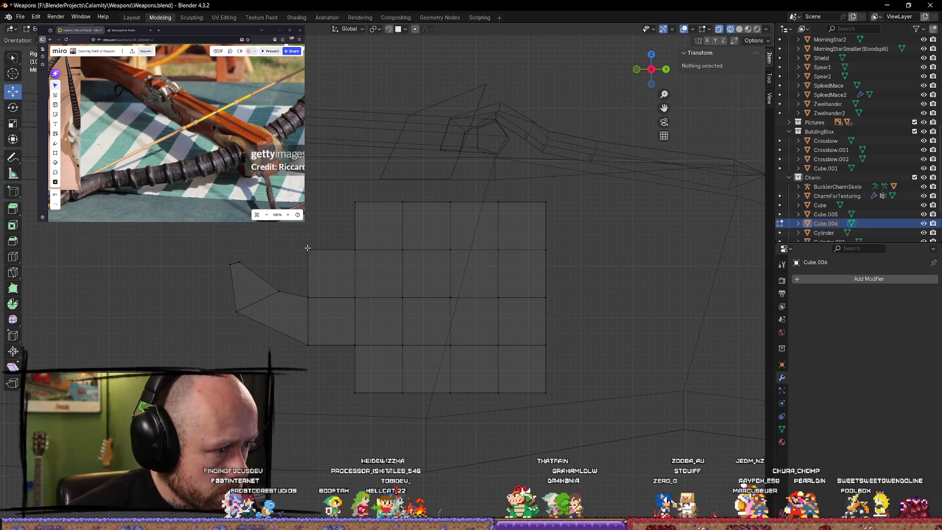
pyautogui.keyDown('ctrl'); pyautogui.moveTo(288, 257); pyautogui.dragTo(309, 248, button='right'); pyautogui.keyUp('ctrl')
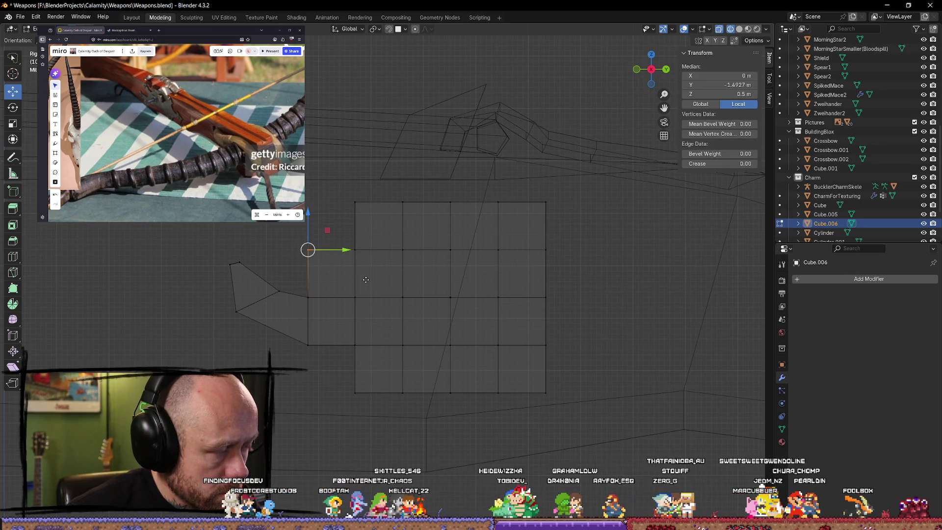
pyautogui.press('g')
pyautogui.click(389, 298)
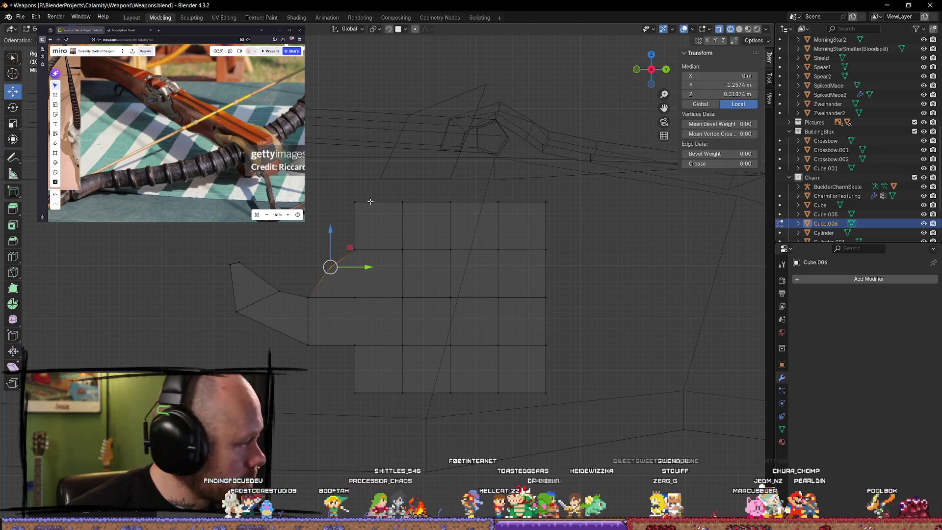
# - Pull the upper-left vertices outward into a slanted top-left spike, then clear the selection
pyautogui.press('g')
pyautogui.click(384, 209)
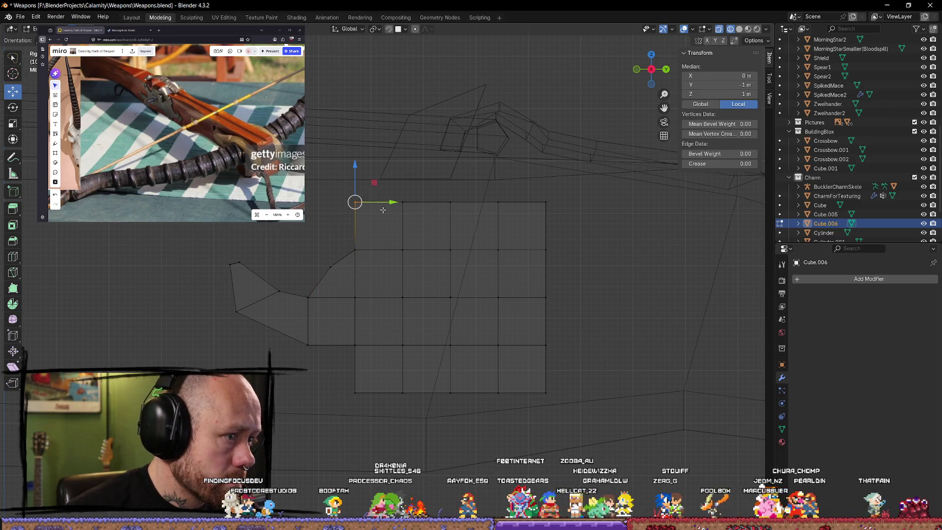
pyautogui.press('g')
pyautogui.click(357, 211)
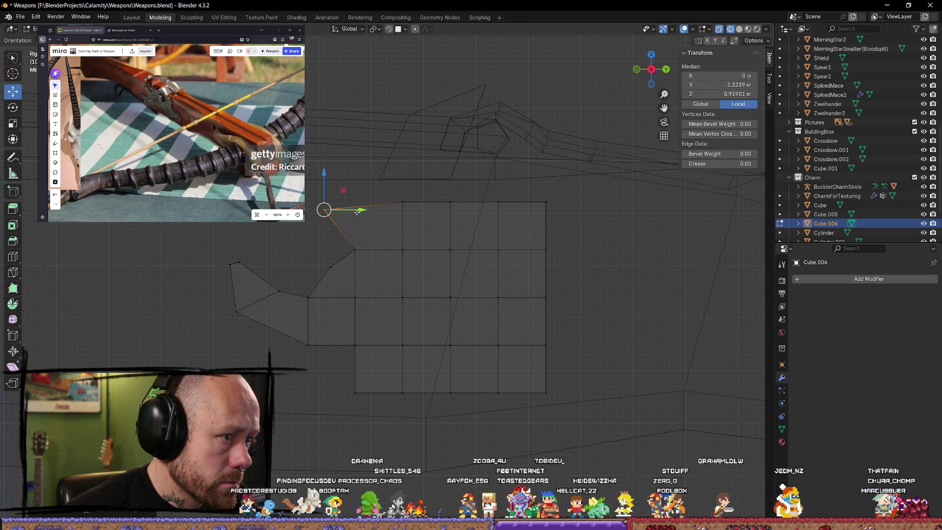
pyautogui.click(403, 202)
pyautogui.press('g')
pyautogui.click(414, 205)
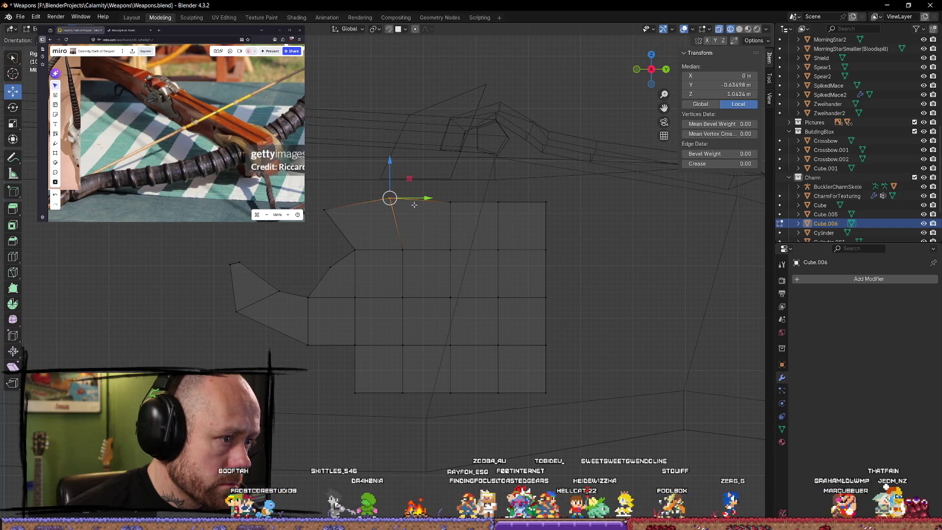
pyautogui.click(355, 250)
pyautogui.press('g')
pyautogui.click(369, 249)
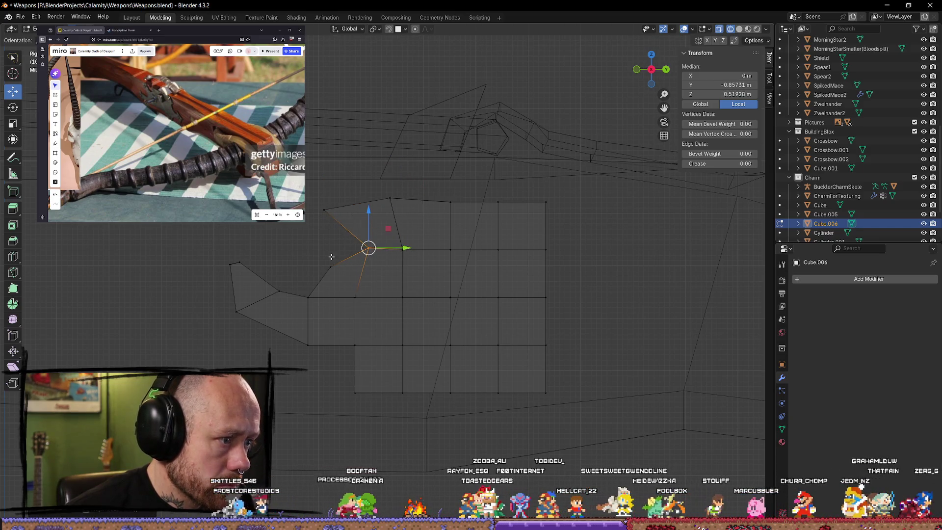
pyautogui.click(331, 267)
pyautogui.press('g')
pyautogui.click(375, 280)
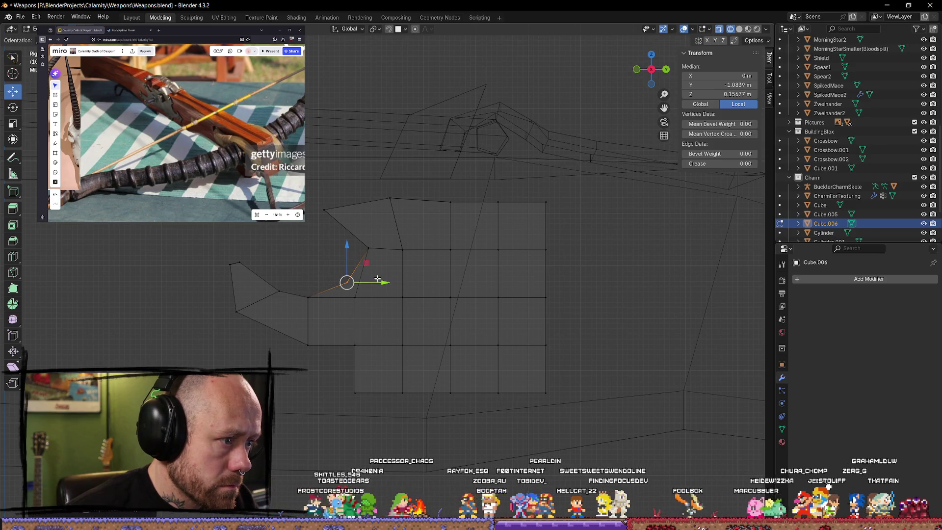
pyautogui.click(404, 231)
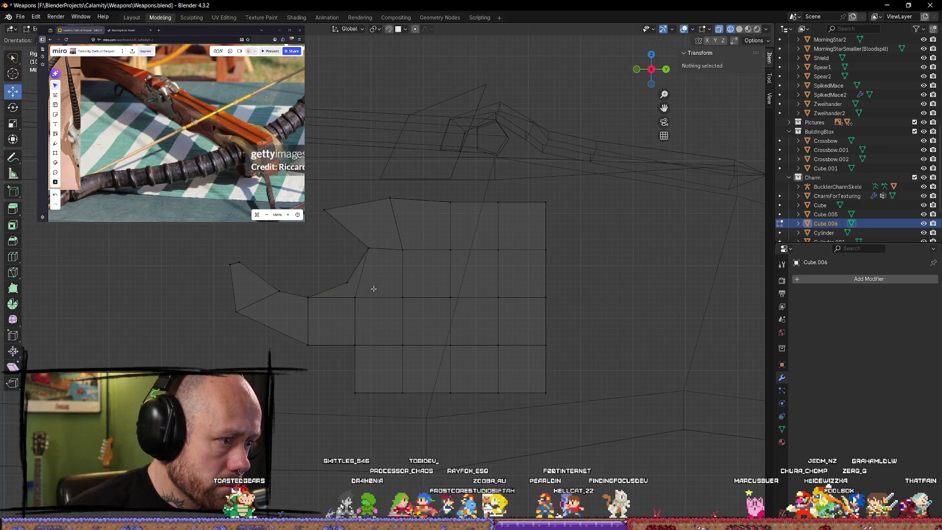
# - Move the plate's bottom-left vertex further to the left
pyautogui.keyDown('ctrl'); pyautogui.moveTo(347, 310); pyautogui.dragTo(348, 309, button='right'); pyautogui.keyUp('ctrl')
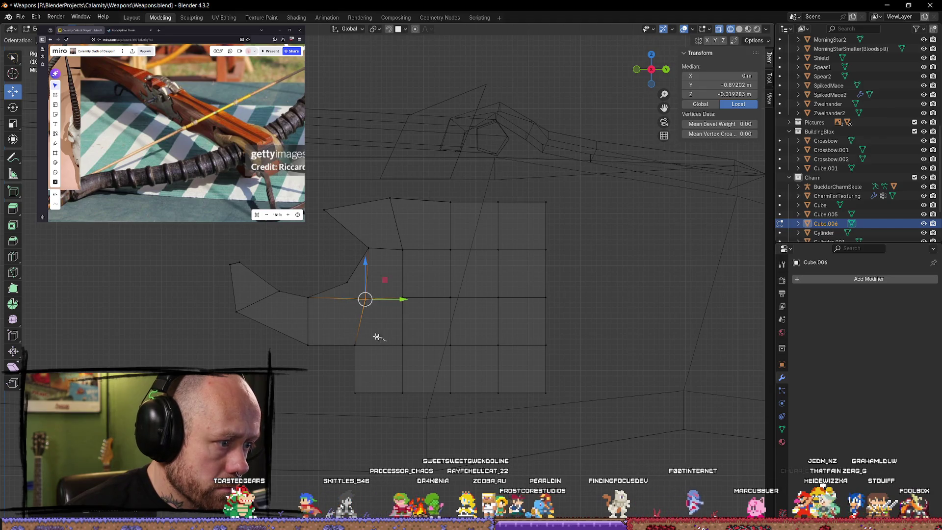
pyautogui.keyDown('ctrl'); pyautogui.moveTo(377, 338); pyautogui.dragTo(390, 358, button='right'); pyautogui.keyUp('ctrl')
pyautogui.click(356, 392)
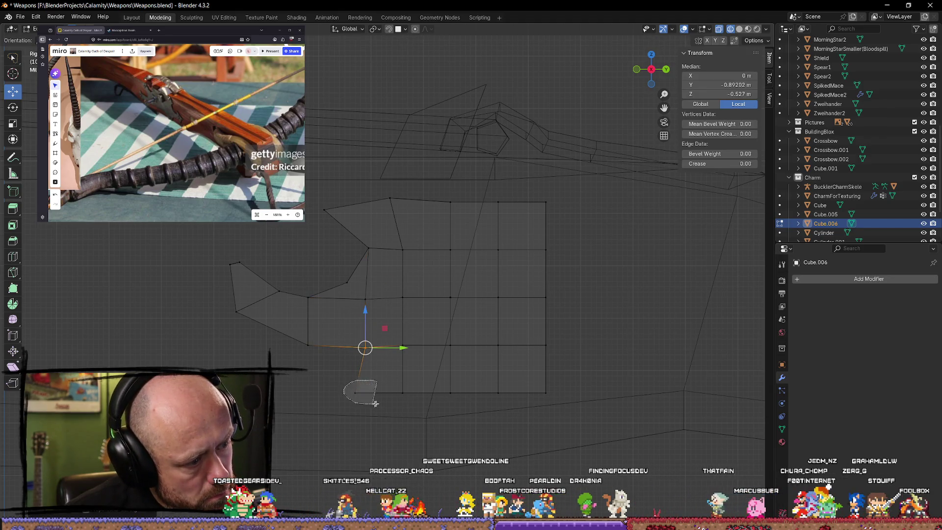
pyautogui.press('g')
pyautogui.click(356, 401)
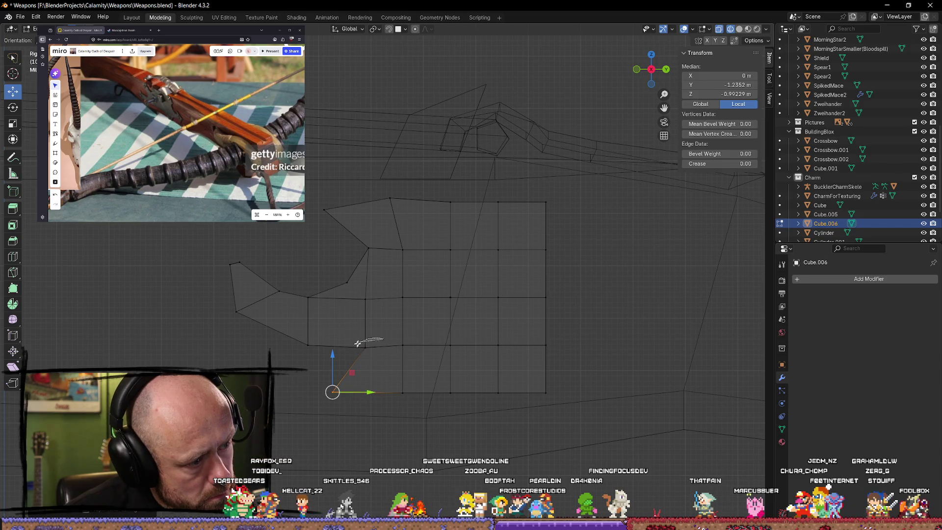
pyautogui.keyDown('ctrl'); pyautogui.moveTo(358, 343); pyautogui.dragTo(377, 353, button='right'); pyautogui.keyUp('ctrl')
pyautogui.click(330, 367)
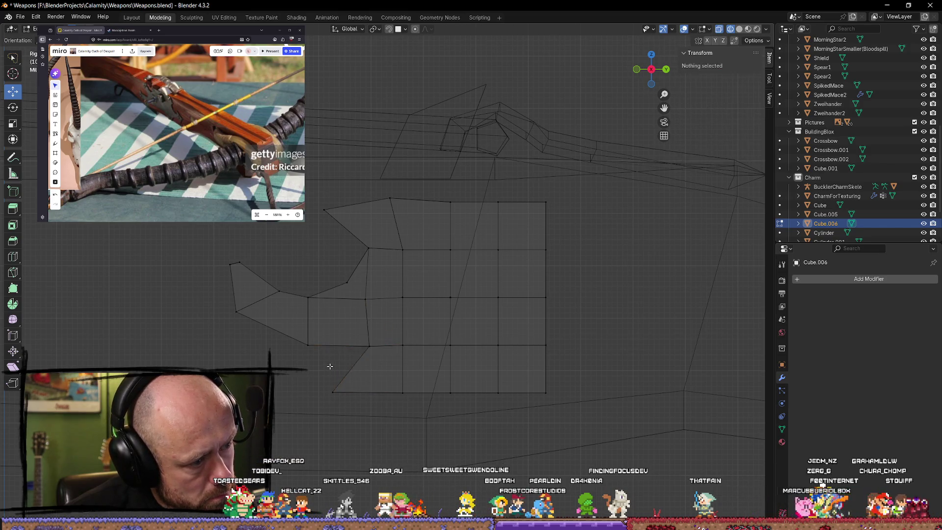
# - Shape the bottom-left corner into a point, adjust the bottom edge, and reshape the left notch
pyautogui.click(398, 384)
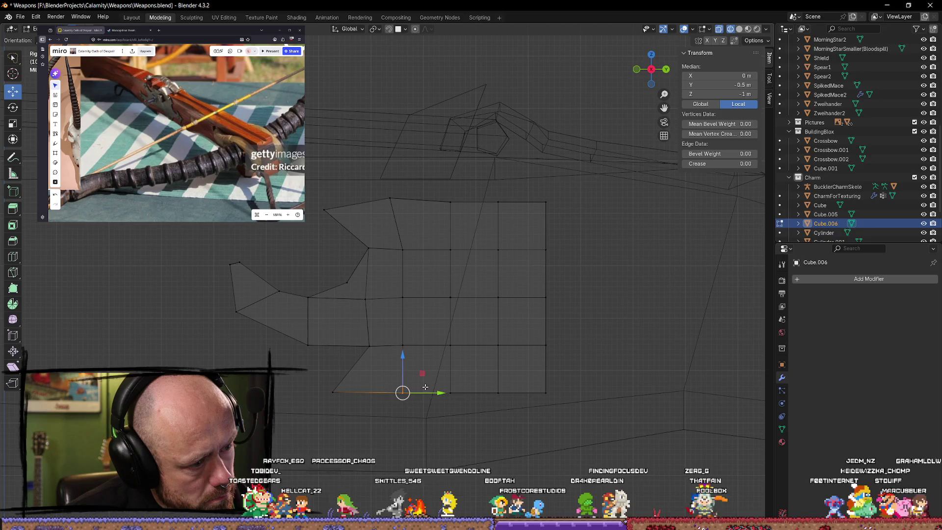
pyautogui.click(332, 392)
pyautogui.press('g')
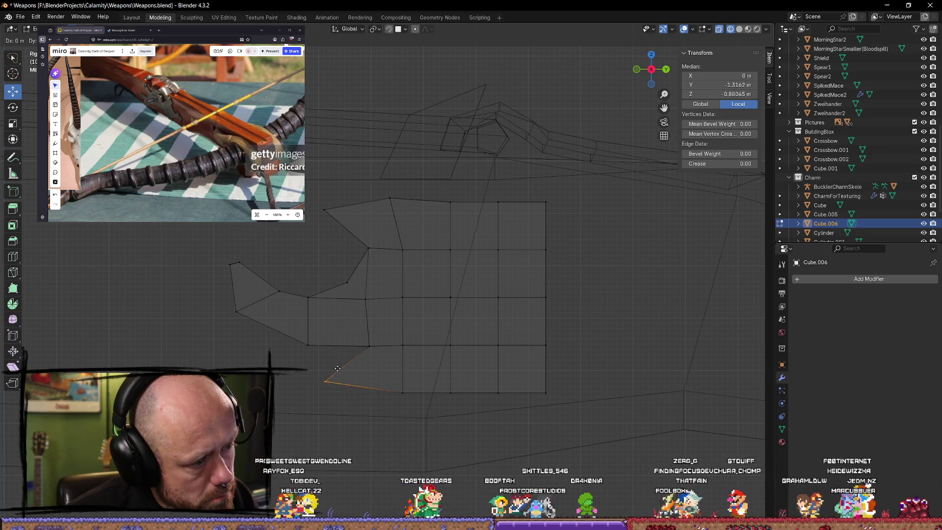
pyautogui.click(337, 368)
pyautogui.click(398, 388)
pyautogui.press('g')
pyautogui.click(387, 305)
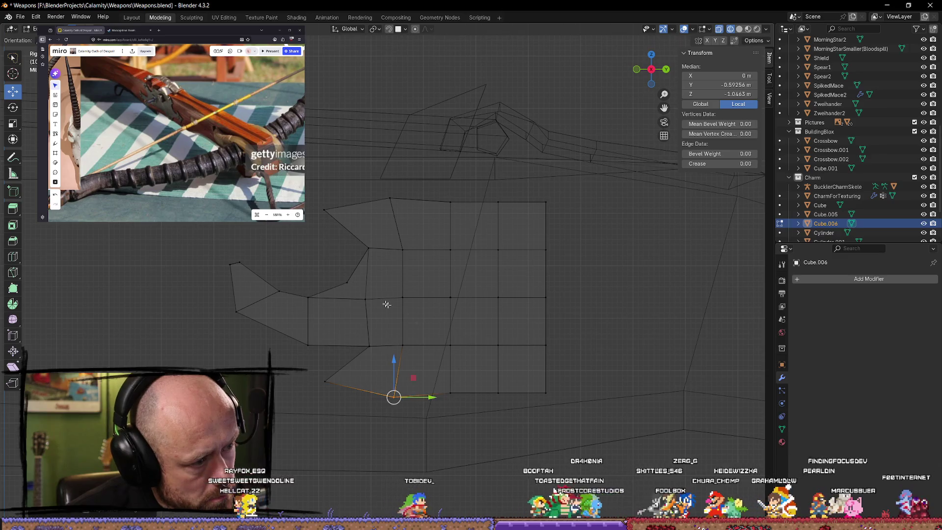
pyautogui.click(346, 282)
pyautogui.press('g')
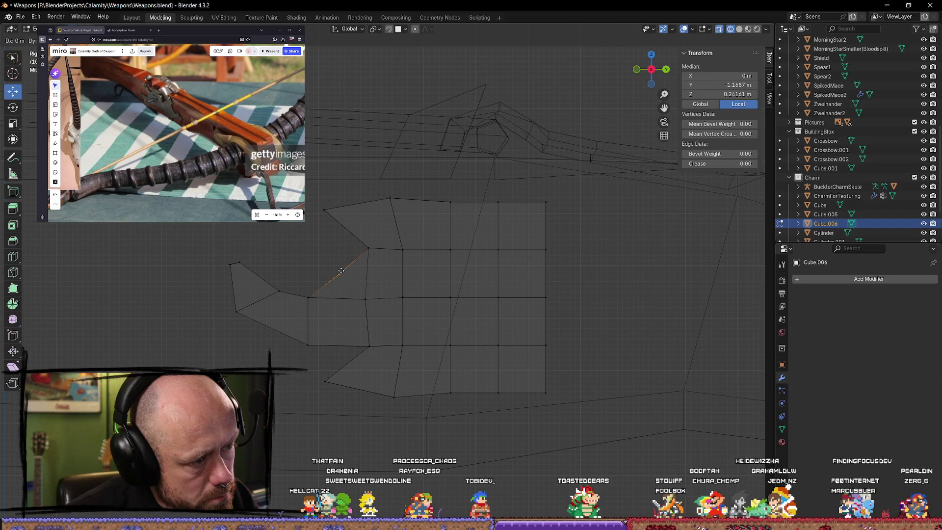
# - Place the notch vertex, pull the right-edge middle vertex inward, and push the right-edge vertices outward along Y
pyautogui.click(342, 270)
pyautogui.click(613, 301)
pyautogui.click(584, 300)
pyautogui.press('g')
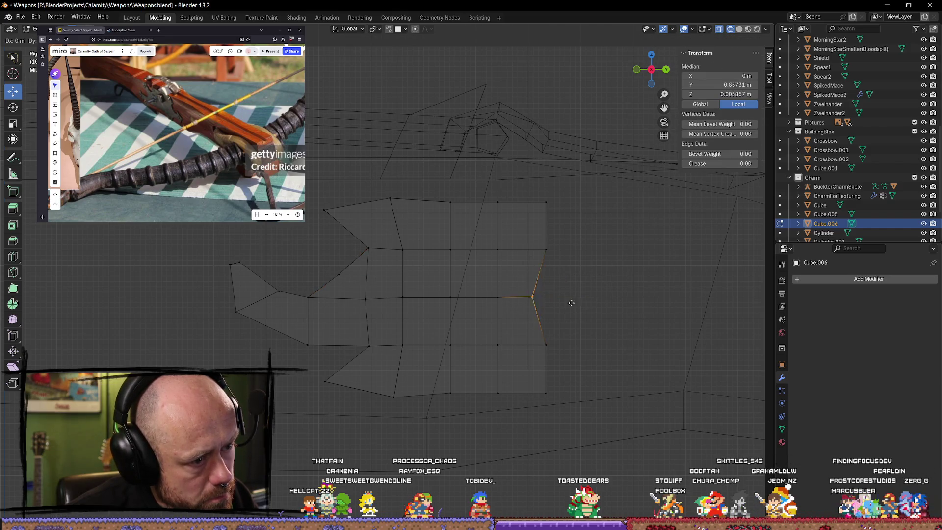
pyautogui.click(566, 302)
pyautogui.moveTo(538, 196); pyautogui.dragTo(577, 257)
pyautogui.press('g')
pyautogui.press('y')
pyautogui.click(623, 324)
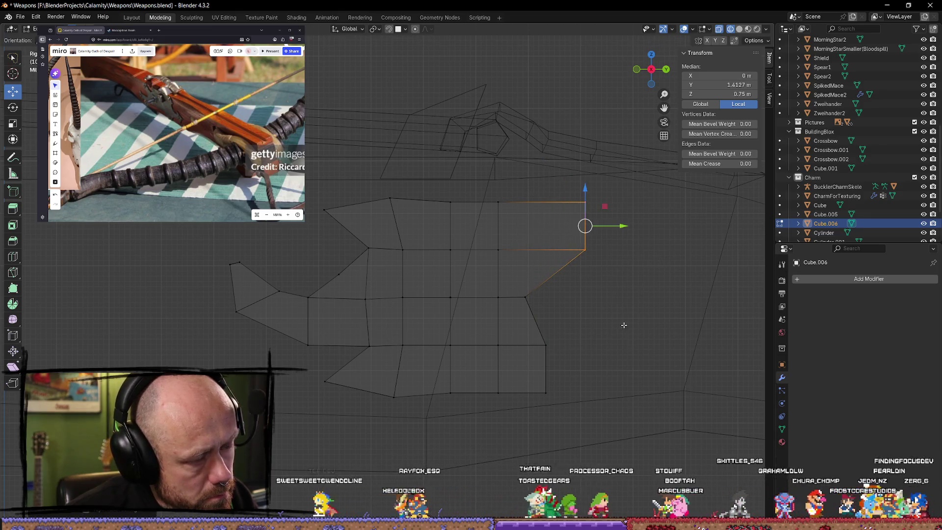
# - Pull the lower-right vertex out into a spike and tuck the bottom-right corner inward
pyautogui.moveTo(619, 321); pyautogui.dragTo(517, 399)
pyautogui.moveTo(594, 327); pyautogui.dragTo(515, 392)
pyautogui.press('g')
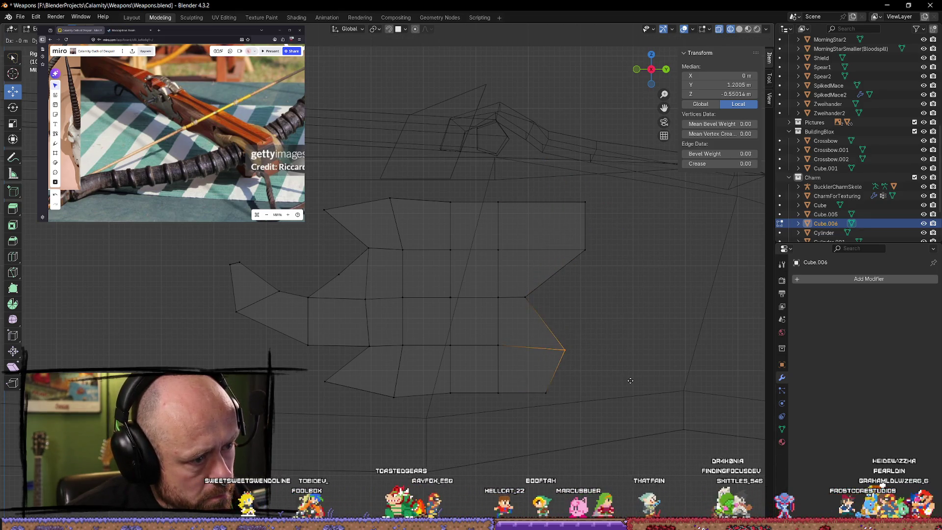
pyautogui.click(604, 387)
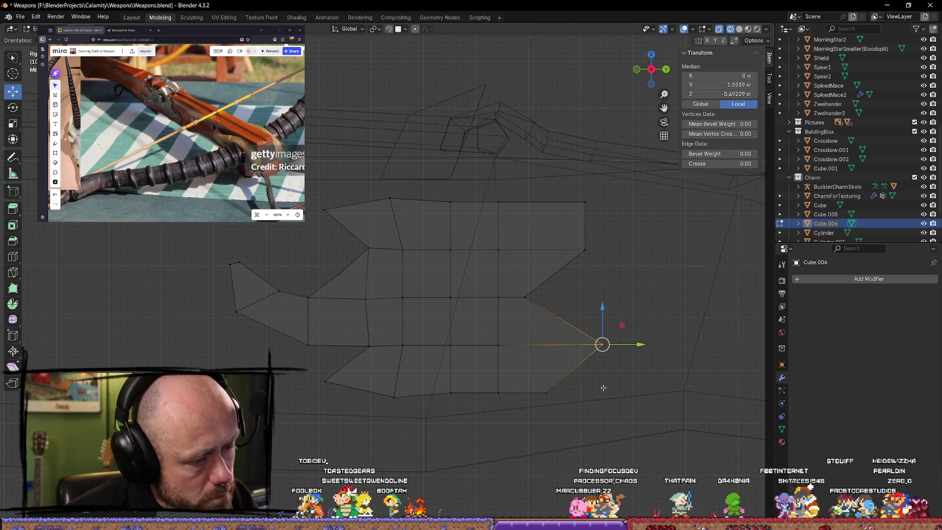
pyautogui.click(603, 387)
pyautogui.click(554, 384)
pyautogui.press('g')
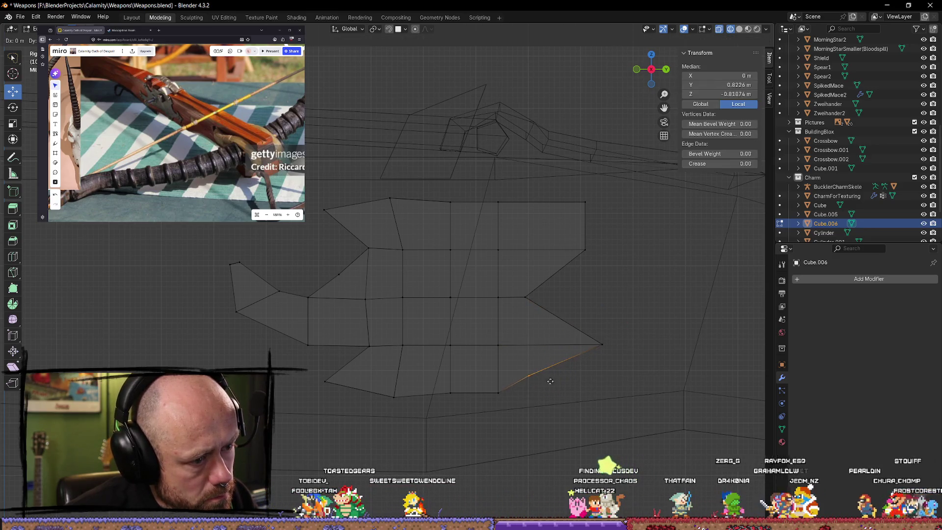
pyautogui.click(550, 381)
pyautogui.click(622, 393)
pyautogui.click(526, 369)
pyautogui.press('g')
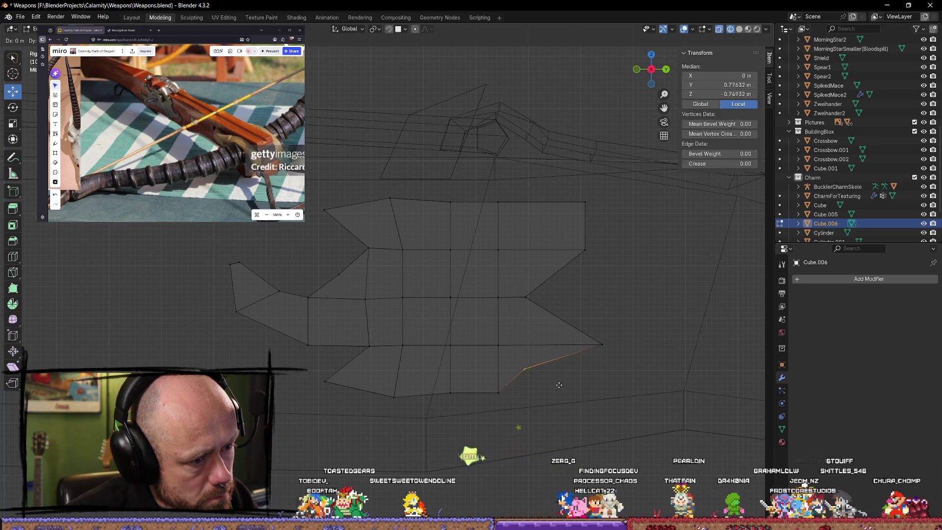
pyautogui.click(559, 385)
# - Push the top-right vertex out into a right-side point
pyautogui.click(584, 201)
pyautogui.press('g')
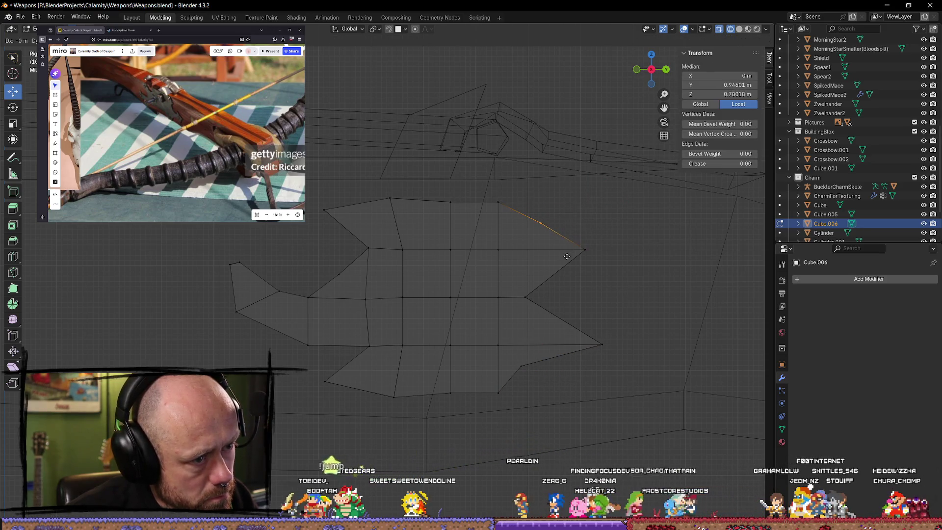
pyautogui.click(567, 256)
pyautogui.press('g')
pyautogui.click(614, 221)
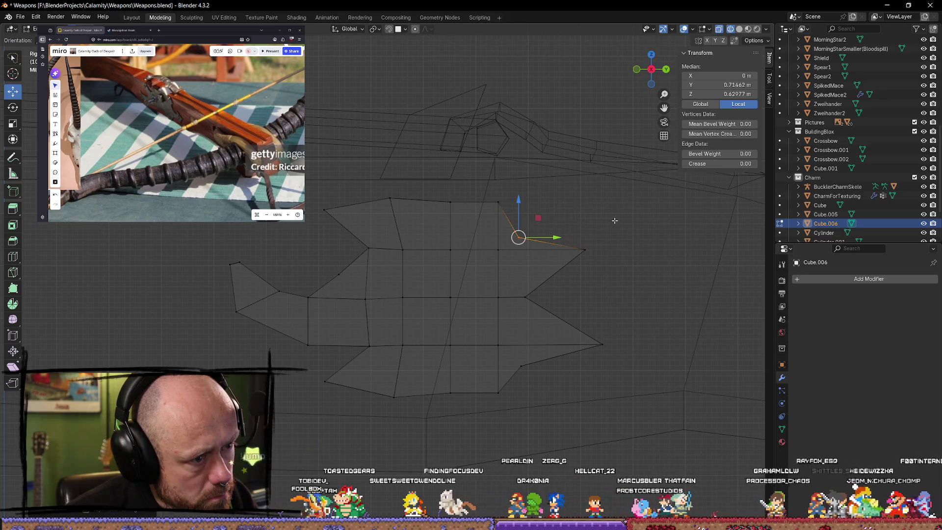
pyautogui.press('g')
pyautogui.click(560, 225)
# - Move three vertices along the top edge into a sloped line
pyautogui.moveTo(559, 225)
pyautogui.mouseDown()
pyautogui.moveTo(518, 245)
pyautogui.moveTo(516, 237)
pyautogui.mouseUp()
pyautogui.press('g')
pyautogui.click(527, 226)
pyautogui.moveTo(517, 196); pyautogui.dragTo(501, 224)
pyautogui.press('g')
pyautogui.click(496, 230)
pyautogui.moveTo(465, 191); pyautogui.dragTo(458, 228)
pyautogui.press('g')
pyautogui.click(444, 235)
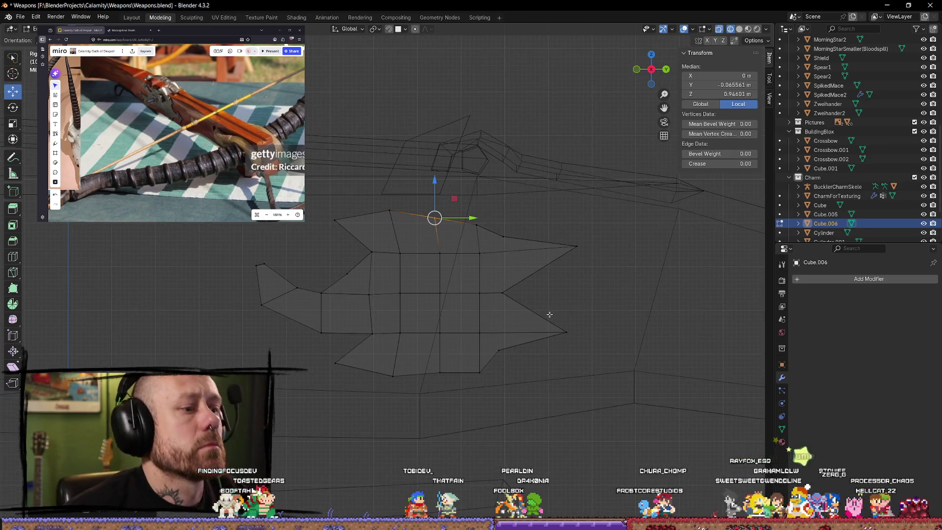
# - Adjust two vertices on the plate's left middle, then clear the selection
pyautogui.scroll(1, 490, 324)
pyautogui.moveTo(385, 282); pyautogui.dragTo(406, 321)
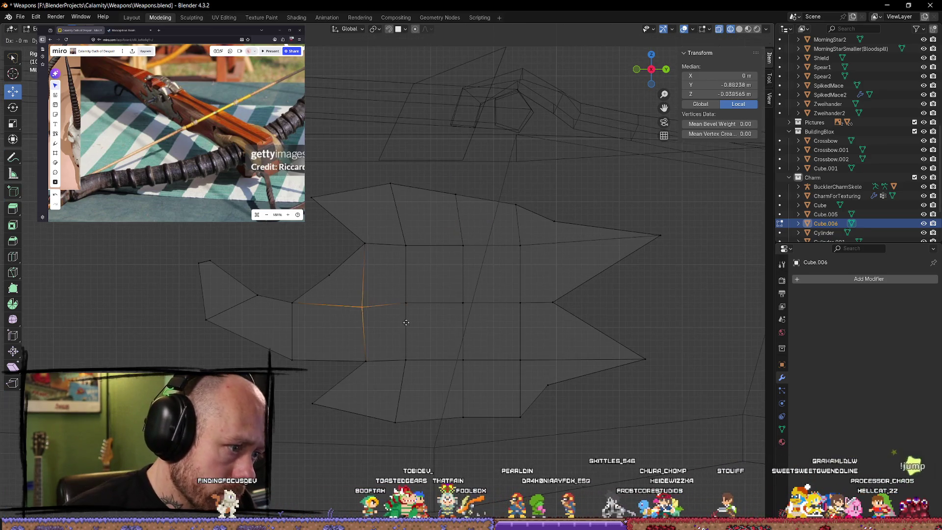
pyautogui.moveTo(339, 255)
pyautogui.mouseDown()
pyautogui.moveTo(320, 274)
pyautogui.moveTo(339, 291)
pyautogui.mouseUp()
pyautogui.press('g')
pyautogui.click(381, 293)
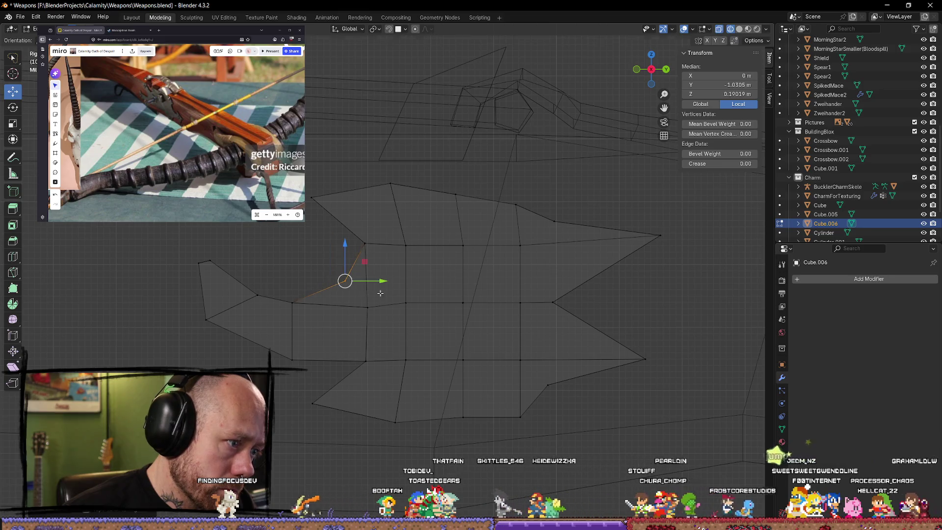
pyautogui.hotkey('alt', 'a')
# - Raise a top-edge vertex into an upward spike, deselect, and zoom out
pyautogui.click(401, 183)
pyautogui.press('g')
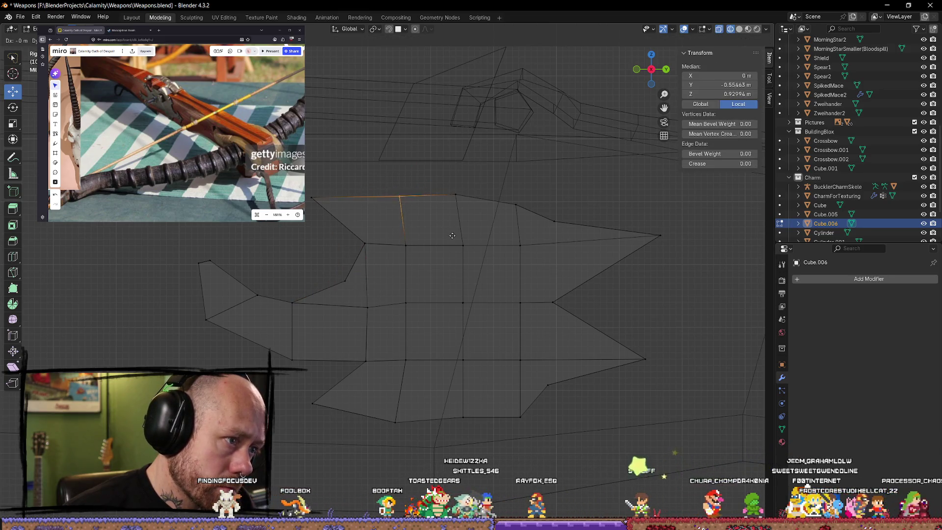
pyautogui.click(468, 262)
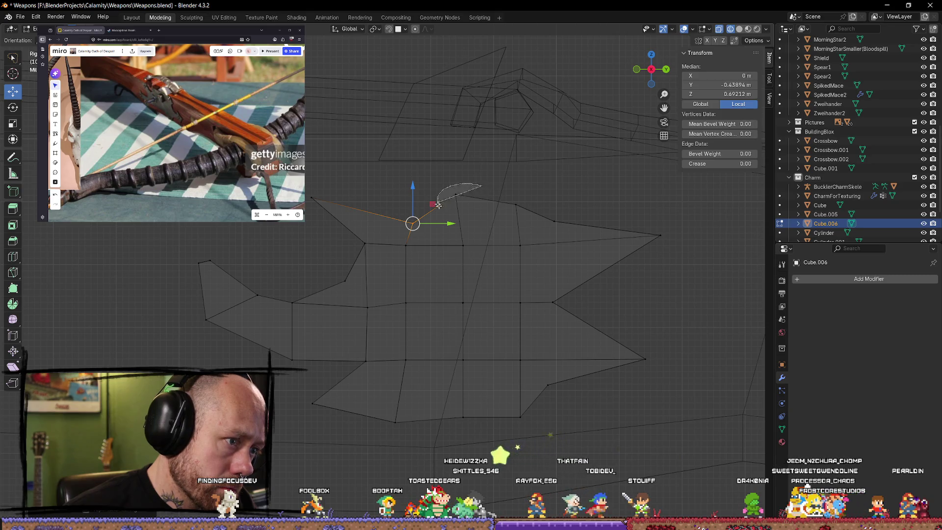
pyautogui.moveTo(438, 205)
pyautogui.mouseDown()
pyautogui.moveTo(496, 206)
pyautogui.moveTo(529, 243)
pyautogui.mouseUp()
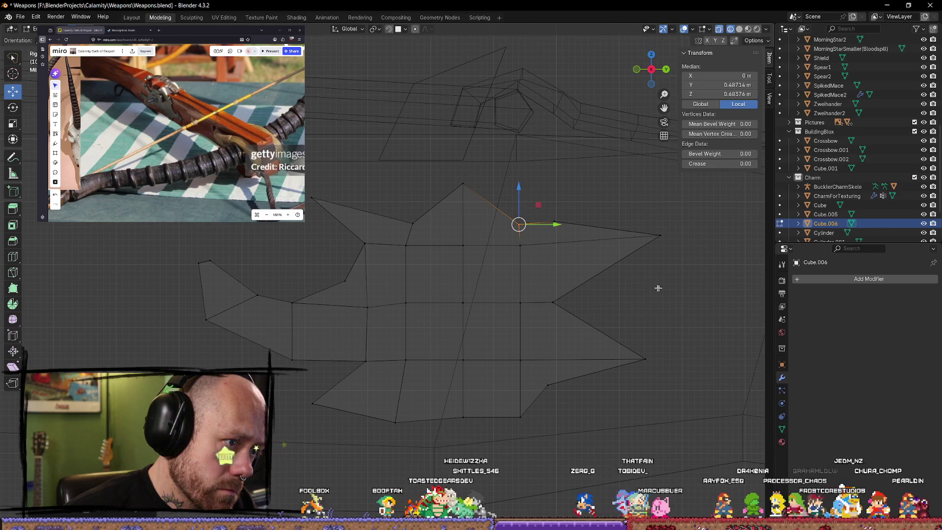
pyautogui.click(658, 288)
pyautogui.scroll(-5, 638, 323)
pyautogui.scroll(-2, 522, 356)
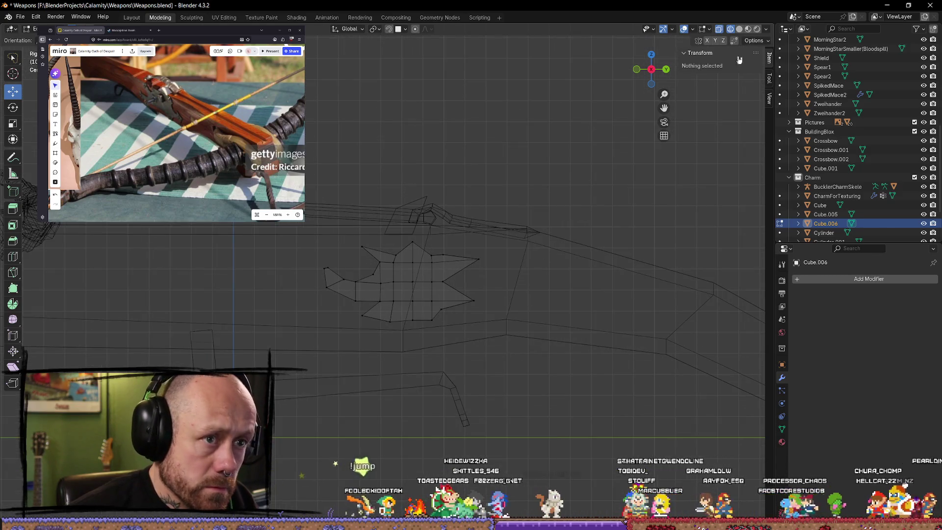
# - Set up a right orthographic wireframe view of the star plate for vertex editing
pyautogui.hotkey('shift', 'z')
pyautogui.moveTo(579, 345); pyautogui.dragTo(446, 341, button='middle')
pyautogui.scroll(5, 647, 89)
pyautogui.click(653, 71)
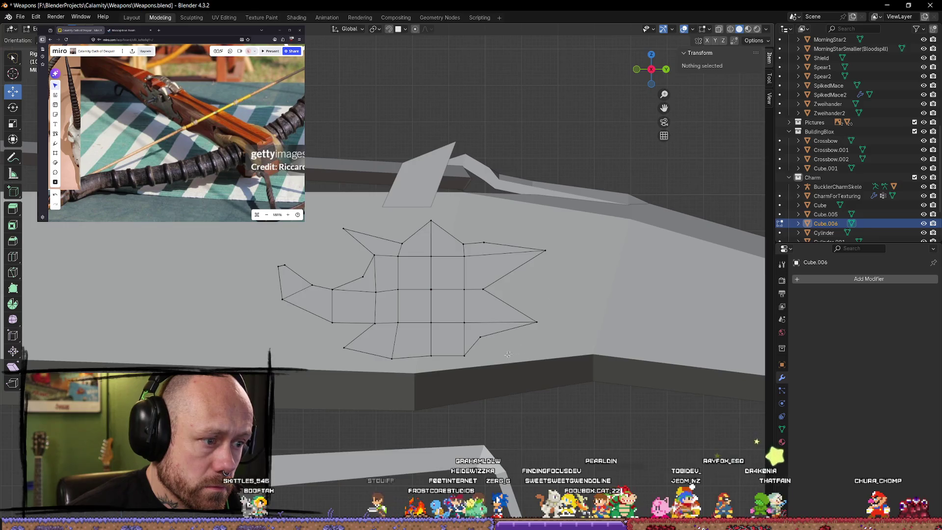
pyautogui.press('z')
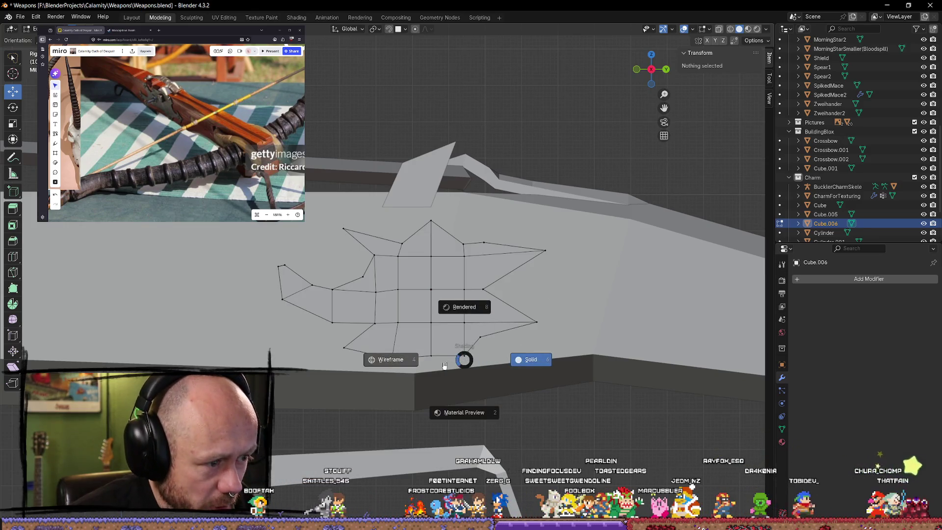
# - Raise a lower-edge vertex and reposition the plate's lower-left vertex
pyautogui.click(458, 365)
pyautogui.press('g')
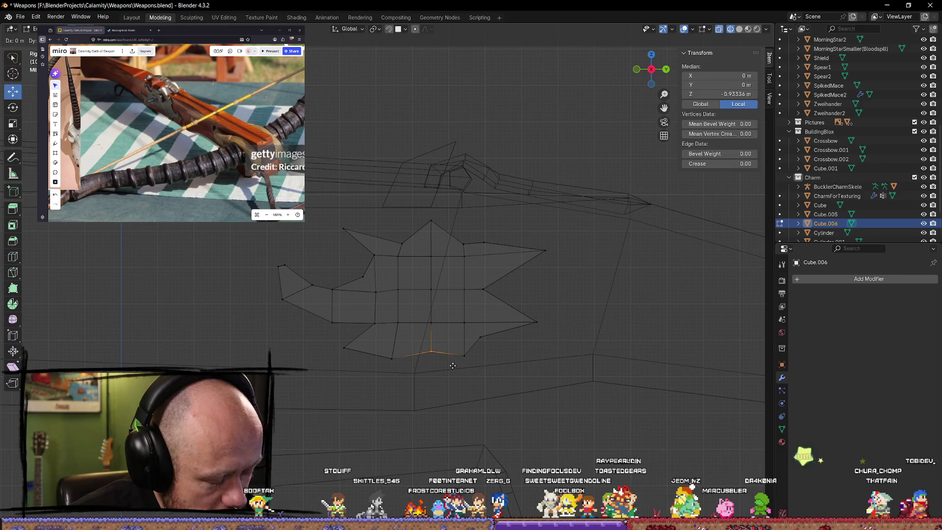
pyautogui.click(453, 357)
pyautogui.click(396, 354)
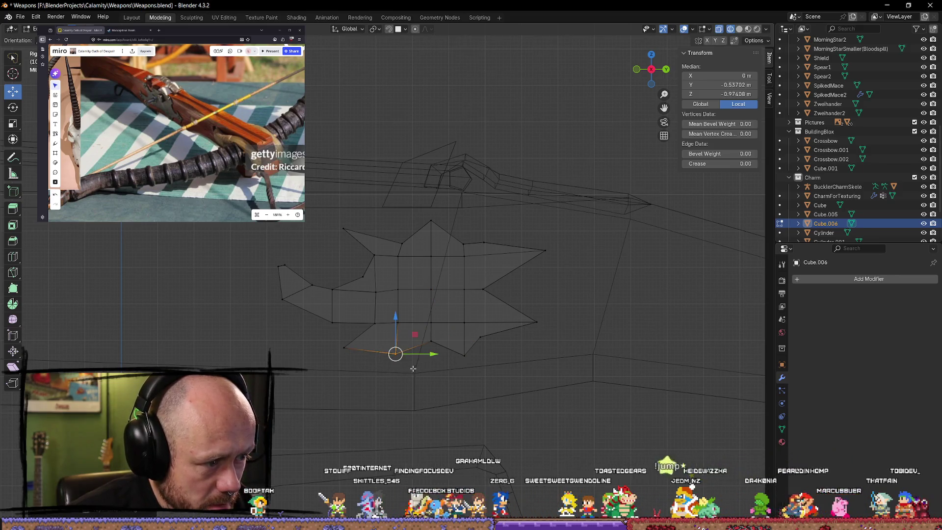
pyautogui.click(343, 349)
pyautogui.press('g')
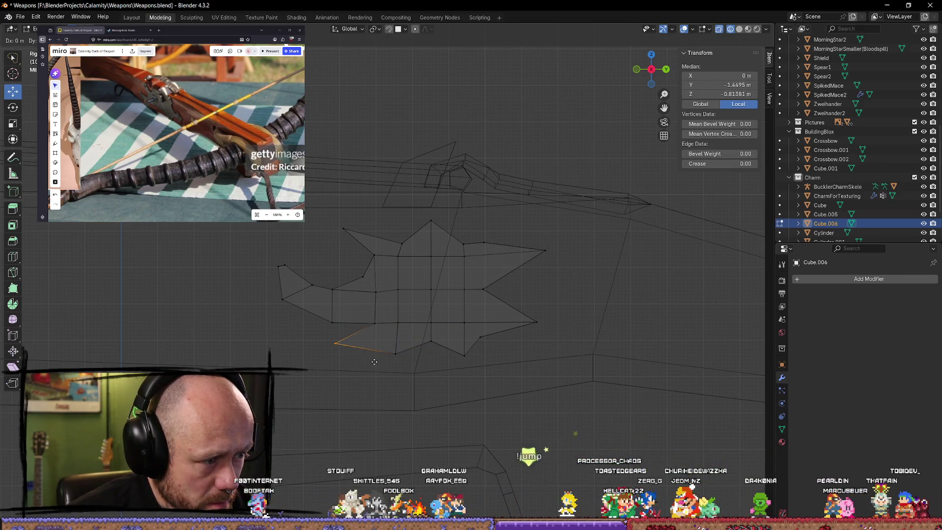
pyautogui.click(374, 362)
# - Shift the next lower vertex left and reselect the lower-left corner vertex
pyautogui.click(395, 353)
pyautogui.press('g')
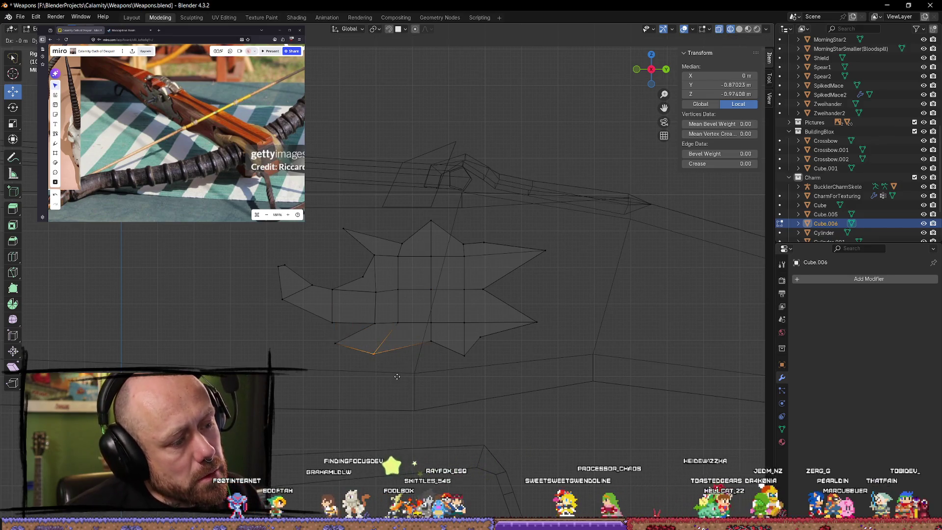
pyautogui.click(375, 354)
pyautogui.click(336, 343)
pyautogui.press('g')
pyautogui.click(352, 354)
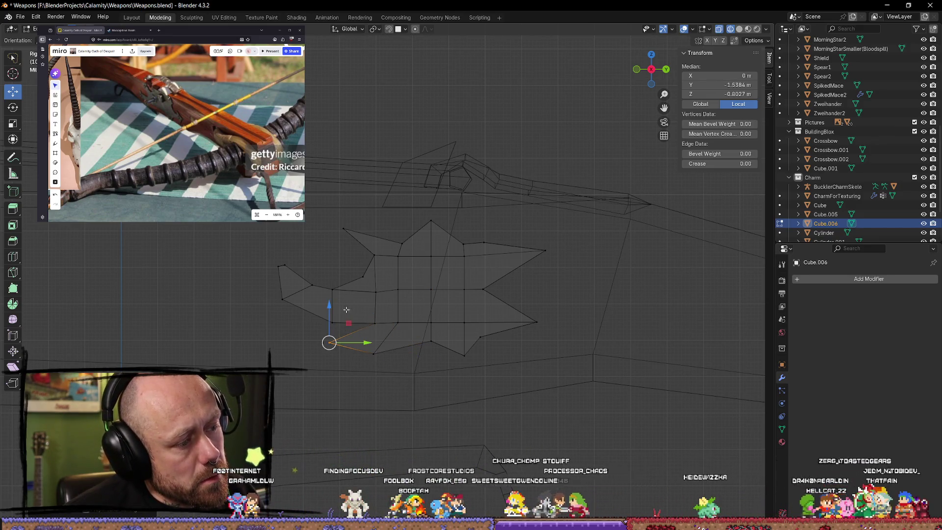
# - Pull a left-side vertex up and out to the left into a long spike
pyautogui.click(333, 322)
pyautogui.press('g')
pyautogui.click(353, 316)
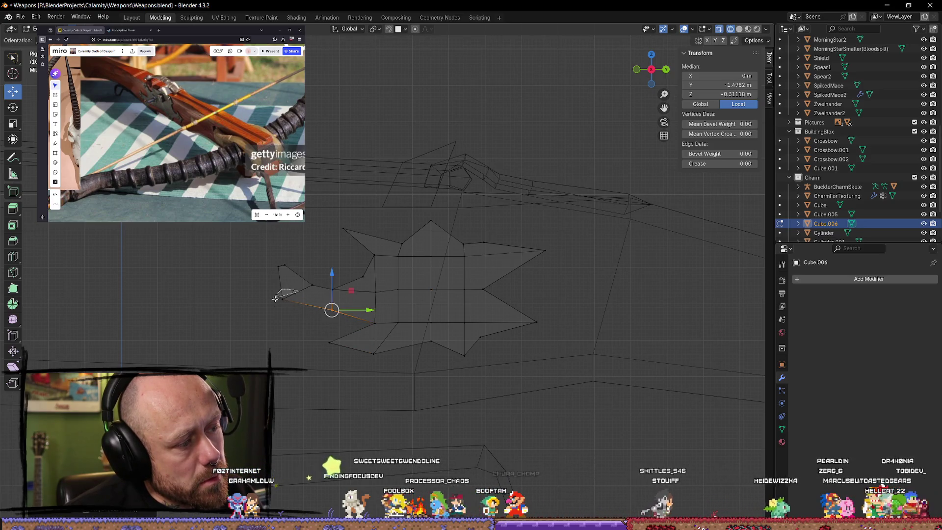
pyautogui.press('g')
pyautogui.click(316, 308)
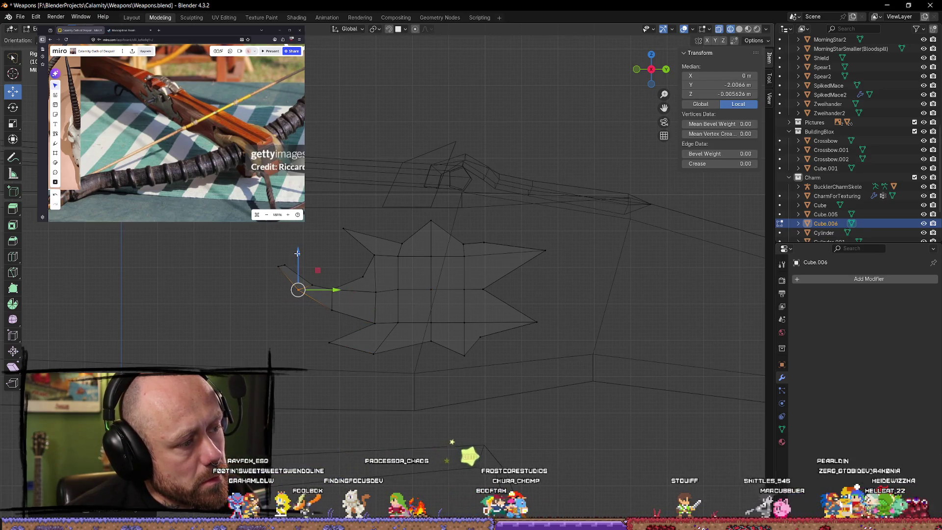
pyautogui.press('g')
pyautogui.click(306, 268)
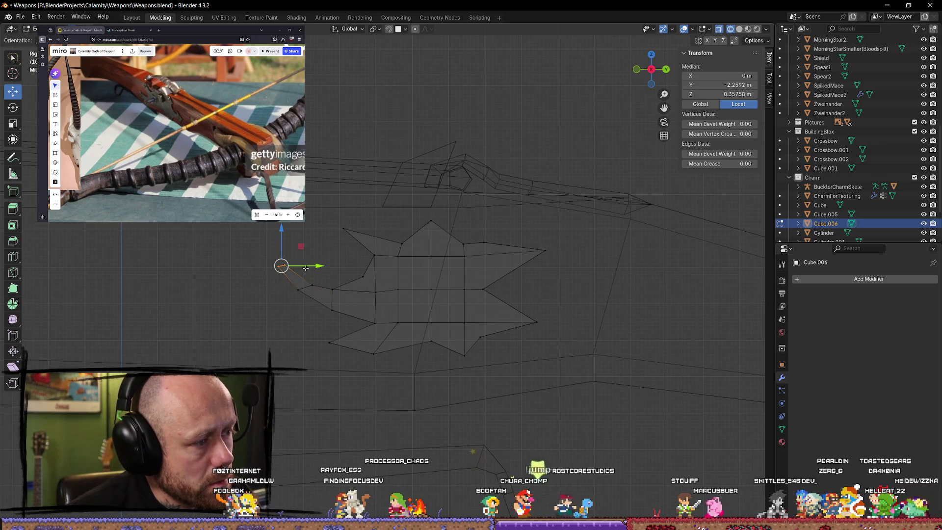
# - Merge the selected vertices at center into a spike tip and fine-tune its position
pyautogui.press('m')
pyautogui.click(314, 244)
pyautogui.scroll(2, 260, 264)
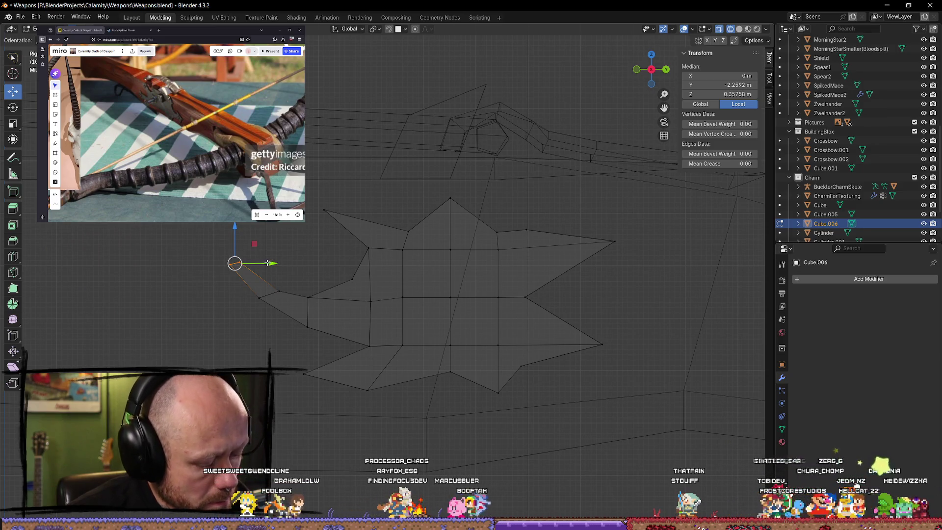
pyautogui.press('g')
pyautogui.click(280, 250)
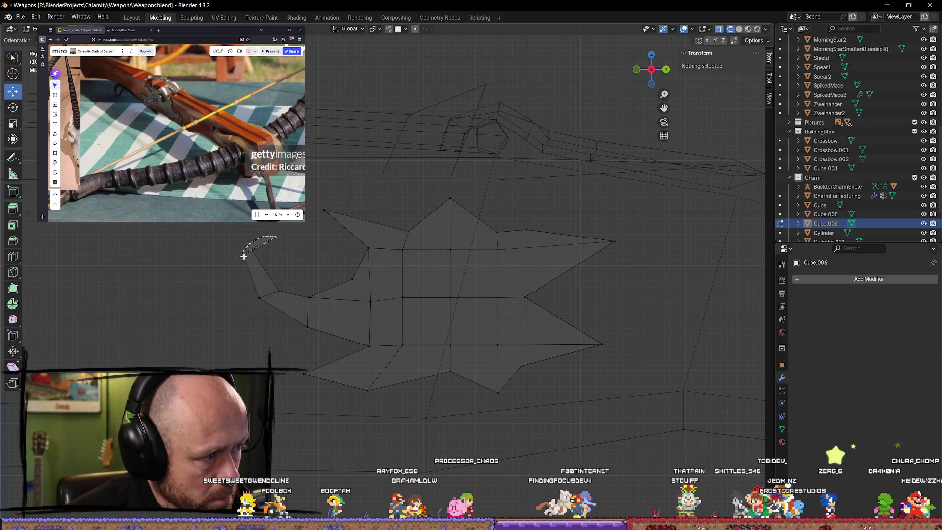
pyautogui.moveTo(251, 259); pyautogui.dragTo(255, 256)
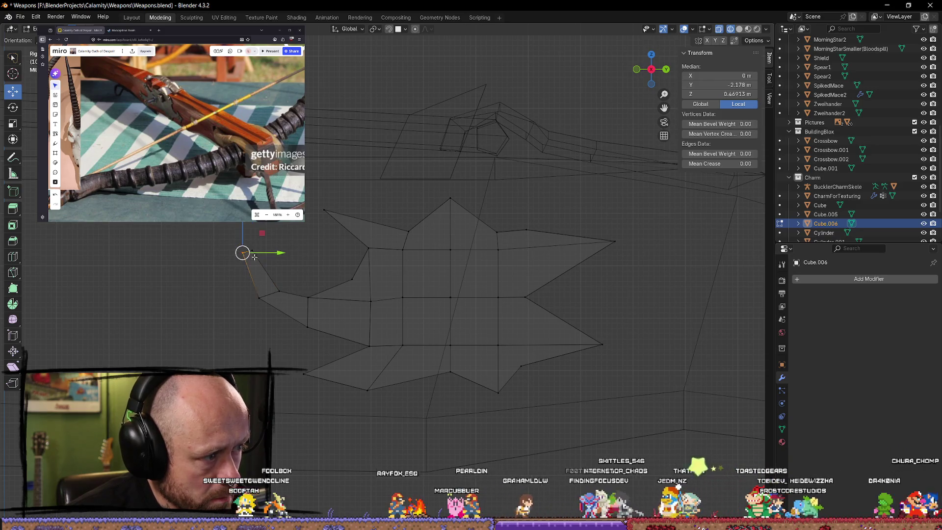
pyautogui.press('g')
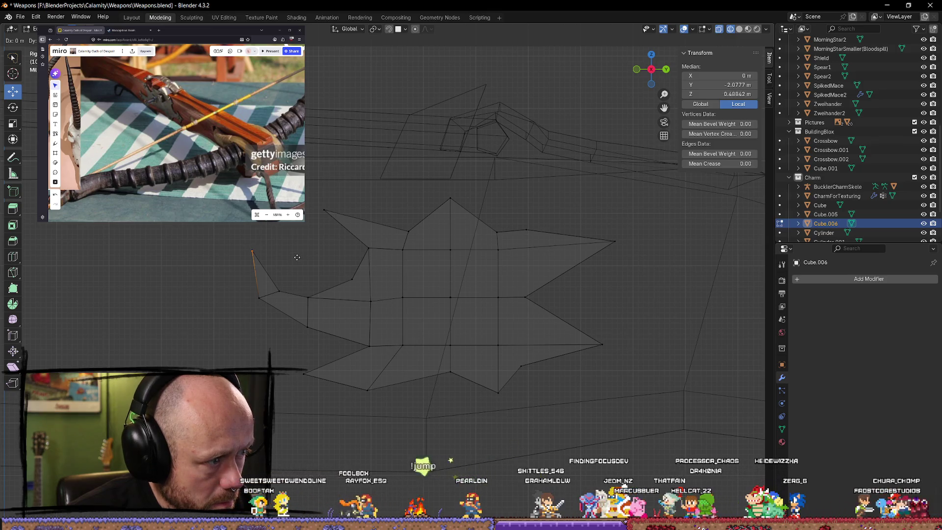
pyautogui.click(297, 257)
# - Zoom and orbit in close to the left spike tip and clear the selection
pyautogui.rightClick(254, 255)
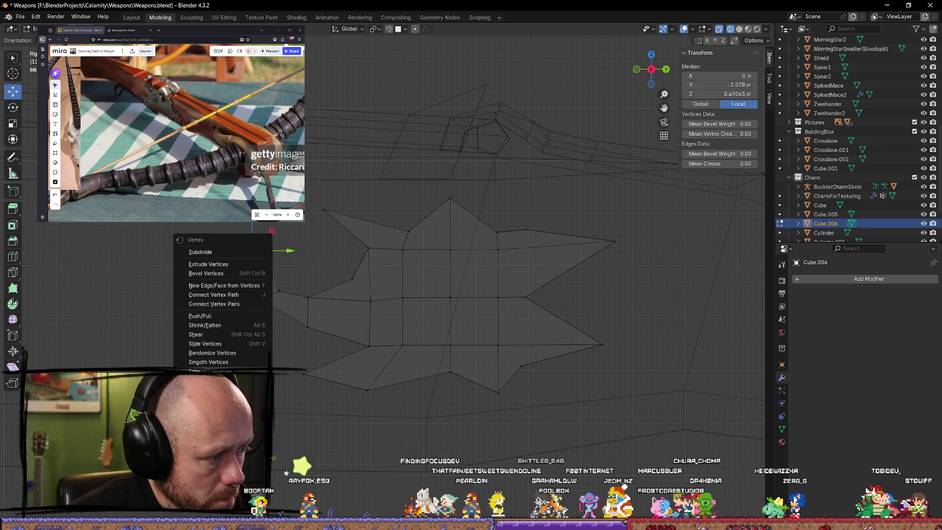
pyautogui.press('Escape')
pyautogui.scroll(3, 265, 260)
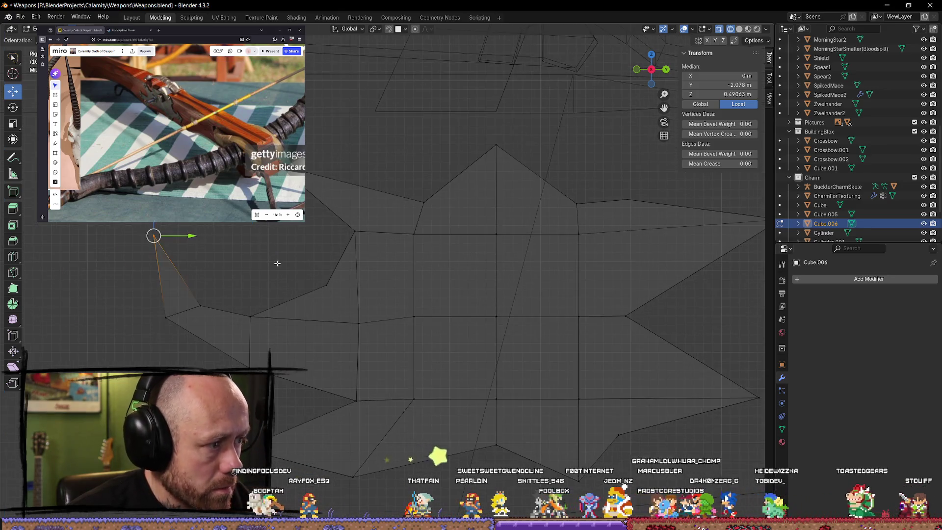
pyautogui.moveTo(274, 263); pyautogui.dragTo(295, 279, button='middle')
pyautogui.hotkey('ctrl', 'Tab')
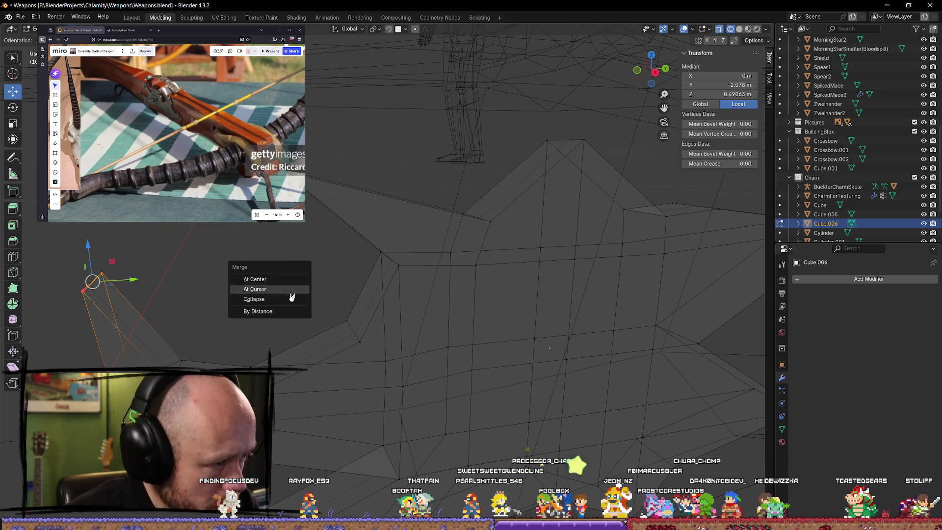
pyautogui.press('Escape')
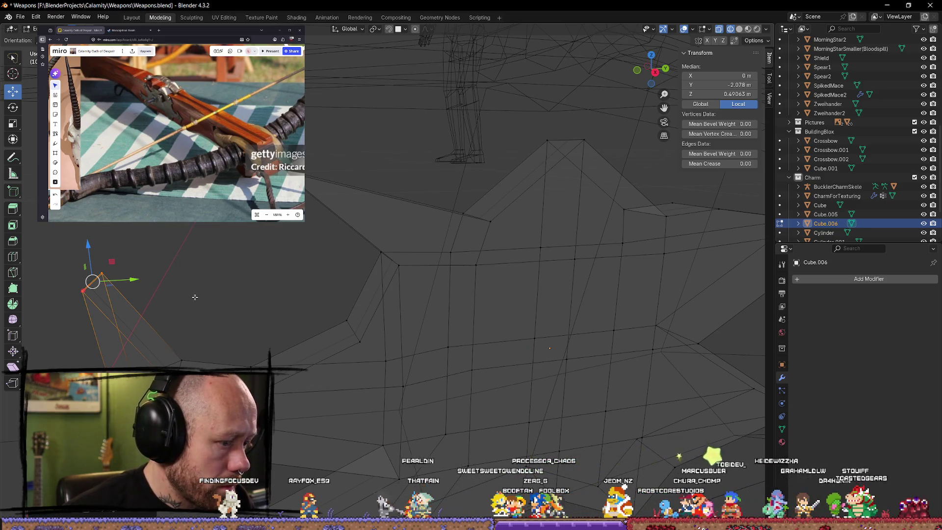
pyautogui.moveTo(195, 297)
pyautogui.mouseDown(button='middle')
pyautogui.moveTo(292, 292)
pyautogui.moveTo(195, 288)
pyautogui.moveTo(335, 286)
pyautogui.mouseUp(button='middle')
pyautogui.hotkey('alt', 'a')
# - Select a spike-tip vertex and move it along the Y axis
pyautogui.click(335, 286)
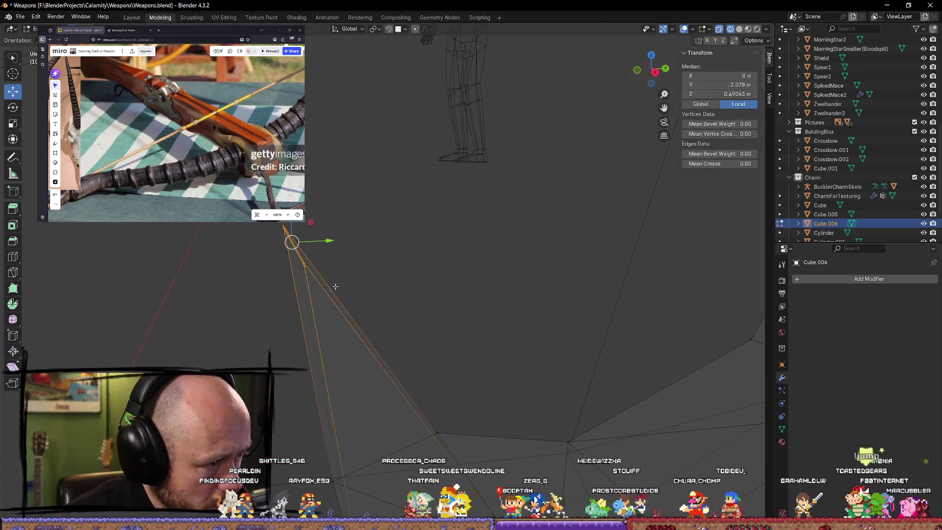
pyautogui.hotkey('ctrl', 'z')
pyautogui.hotkey('ctrl', 'z')
pyautogui.hotkey('ctrl', 'z')
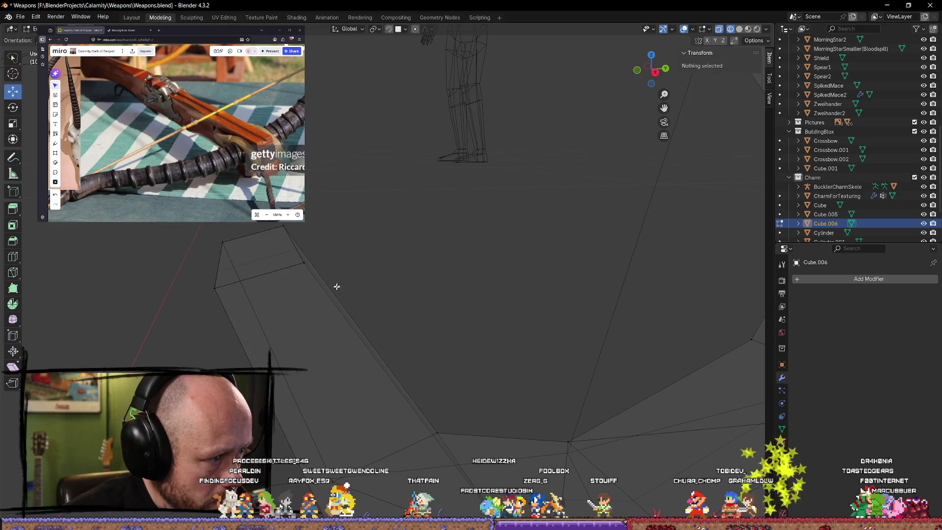
pyautogui.click(222, 253)
pyautogui.press('g')
pyautogui.press('y')
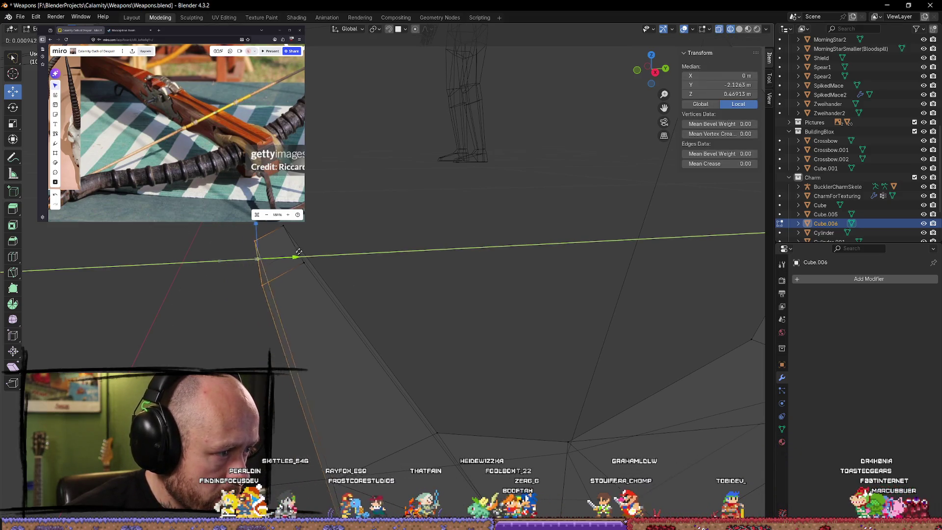
pyautogui.press('y')
pyautogui.press('y')
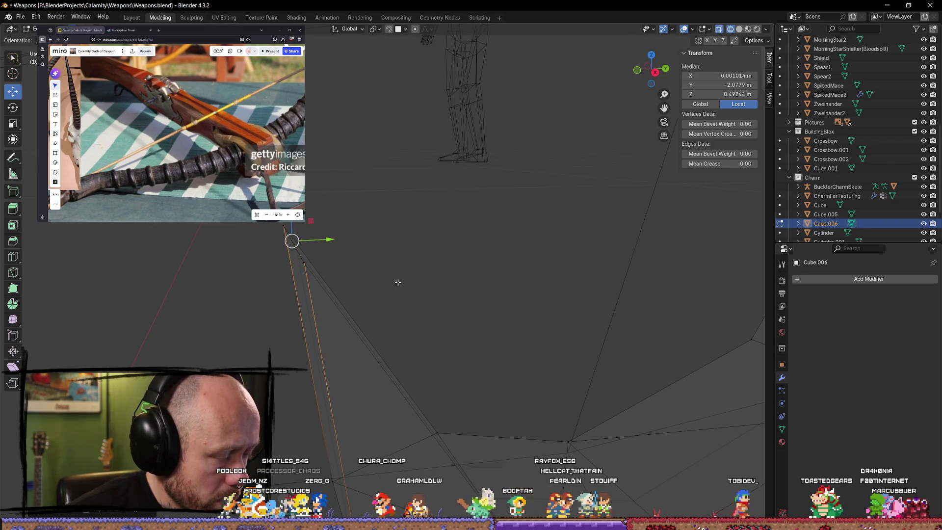
pyautogui.press('y')
pyautogui.click(335, 252)
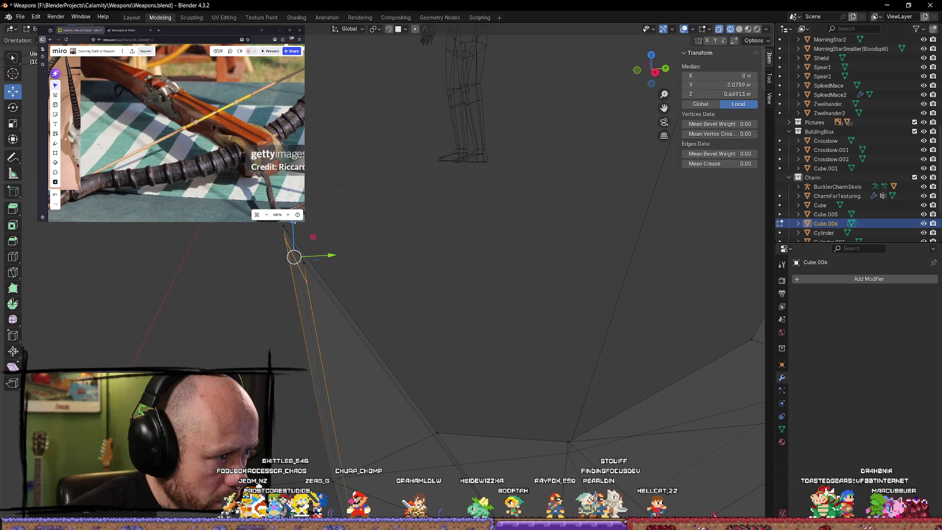
# - Move the tip vertex again, with a further Y-axis-locked adjustment
pyautogui.press('g')
pyautogui.click(326, 239)
pyautogui.press('g')
pyautogui.press('y')
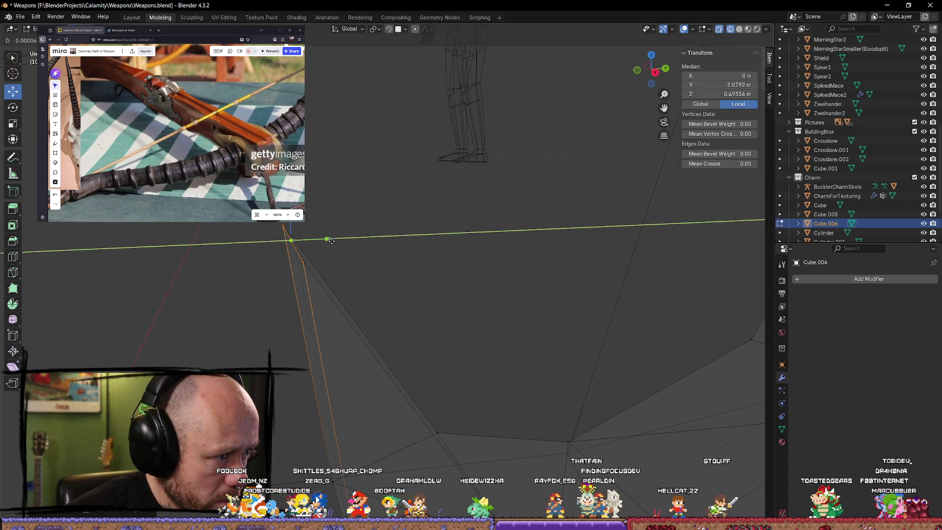
pyautogui.click(327, 240)
pyautogui.moveTo(309, 240)
pyautogui.mouseDown(button='middle')
pyautogui.moveTo(423, 311)
pyautogui.moveTo(461, 307)
pyautogui.moveTo(193, 263)
pyautogui.moveTo(393, 227)
pyautogui.mouseUp(button='middle')
# - Select two tip vertices and merge them, then undo the merge
pyautogui.click(427, 263)
pyautogui.scroll(3, 409, 278)
pyautogui.scroll(-5, 409, 279)
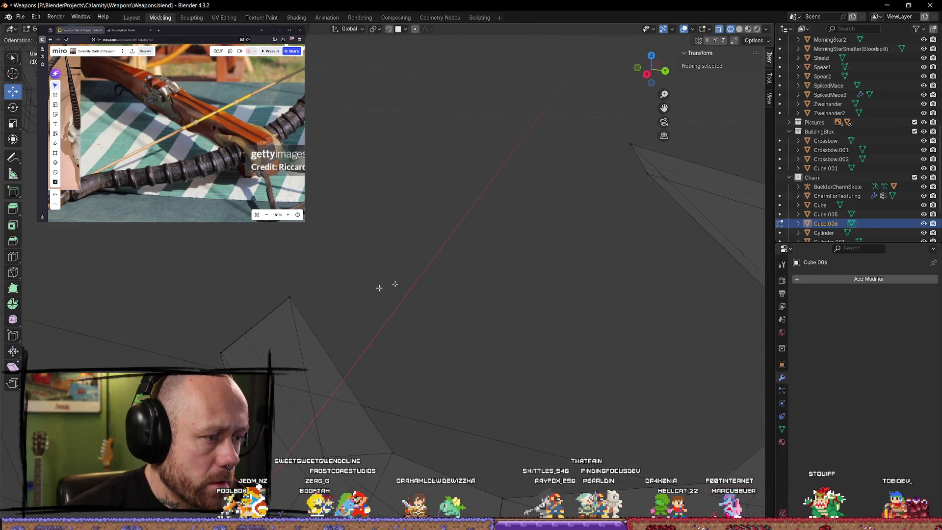
pyautogui.click(353, 270)
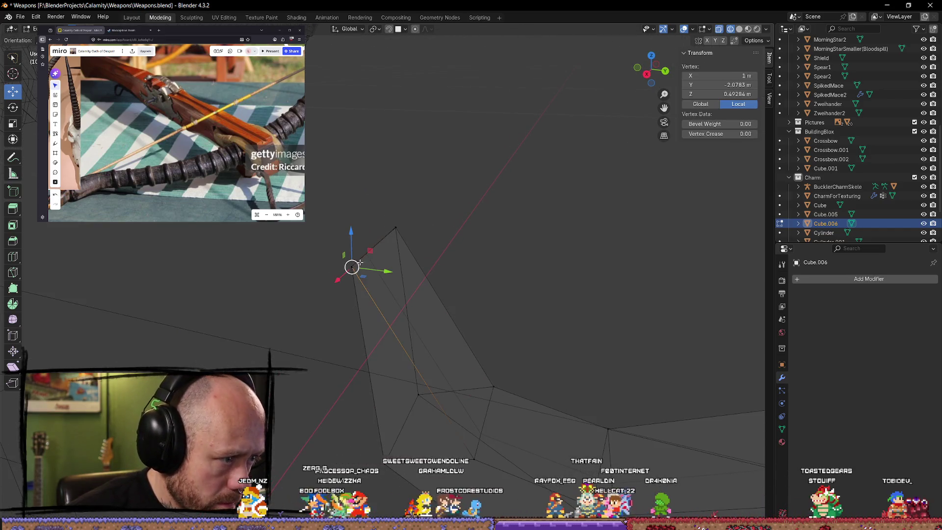
pyautogui.click(339, 246)
pyautogui.click(363, 273)
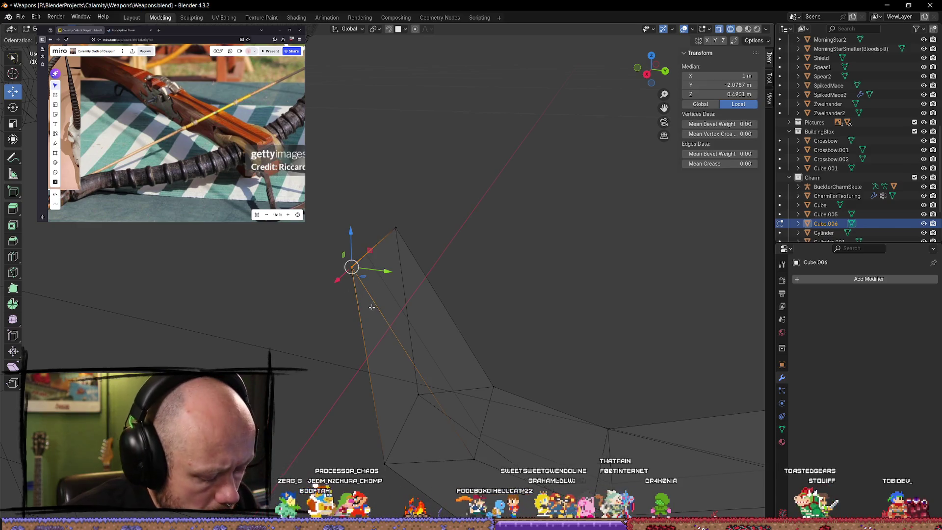
pyautogui.press('m')
pyautogui.click(355, 276)
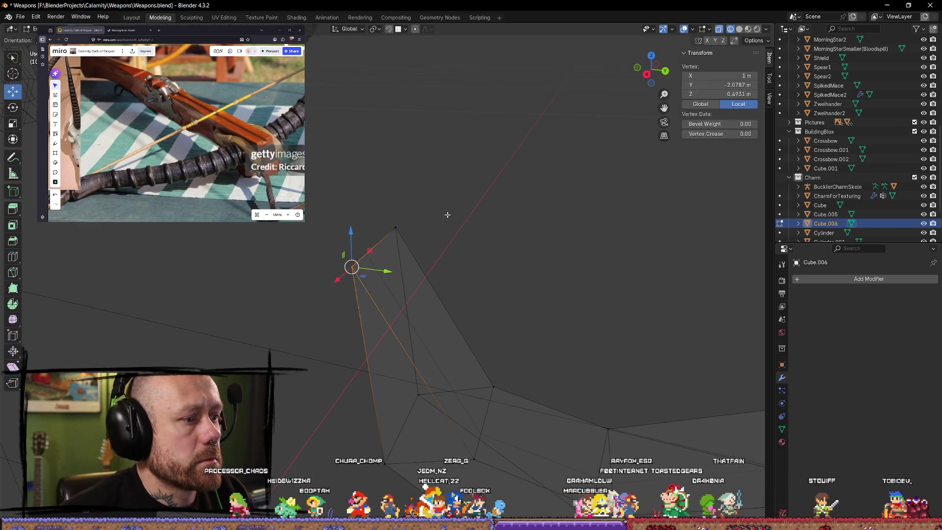
pyautogui.hotkey('ctrl', 'z')
# - Select the tip vertices and merge them By Distance into one point
pyautogui.press('m')
pyautogui.click(429, 235)
pyautogui.click(480, 196)
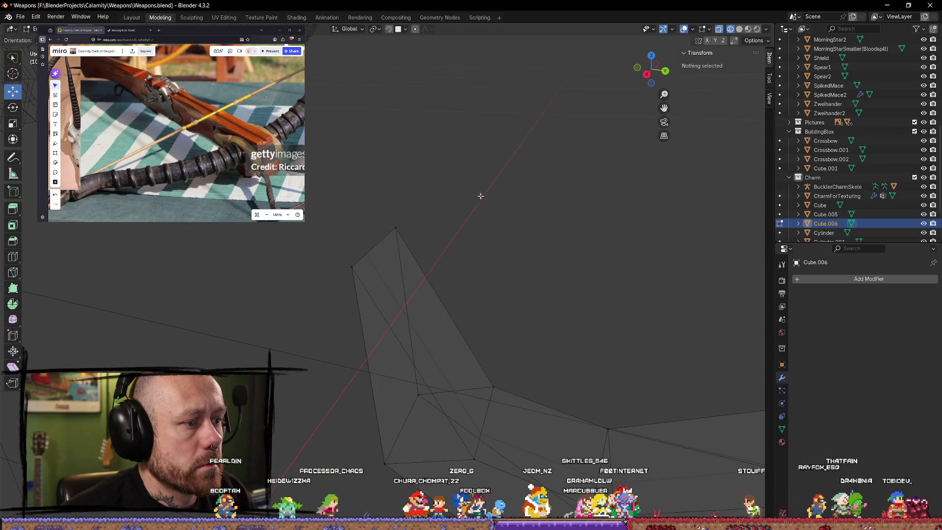
pyautogui.hotkey('ctrl', 'z')
pyautogui.press('m')
pyautogui.click(440, 308)
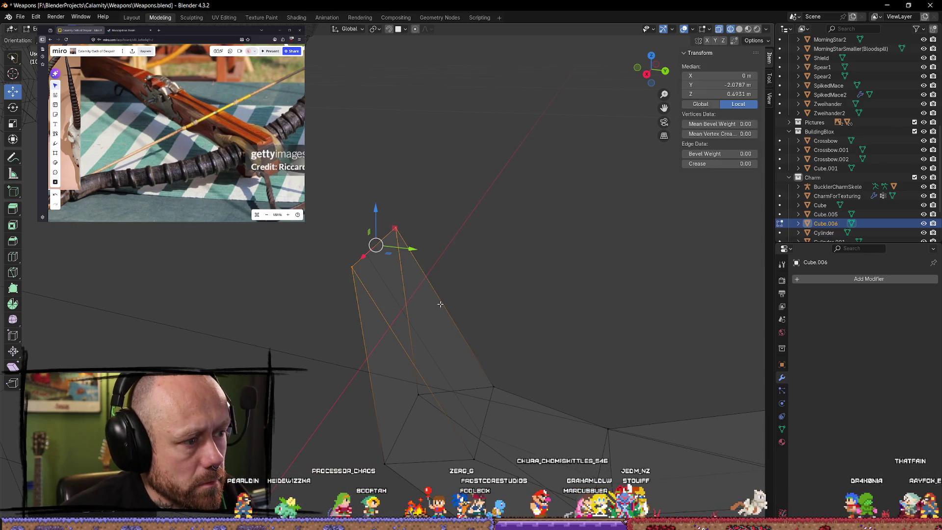
pyautogui.scroll(-3, 574, 286)
# - Return to a centered side view and move the star's bottom point down and right
pyautogui.click(647, 75)
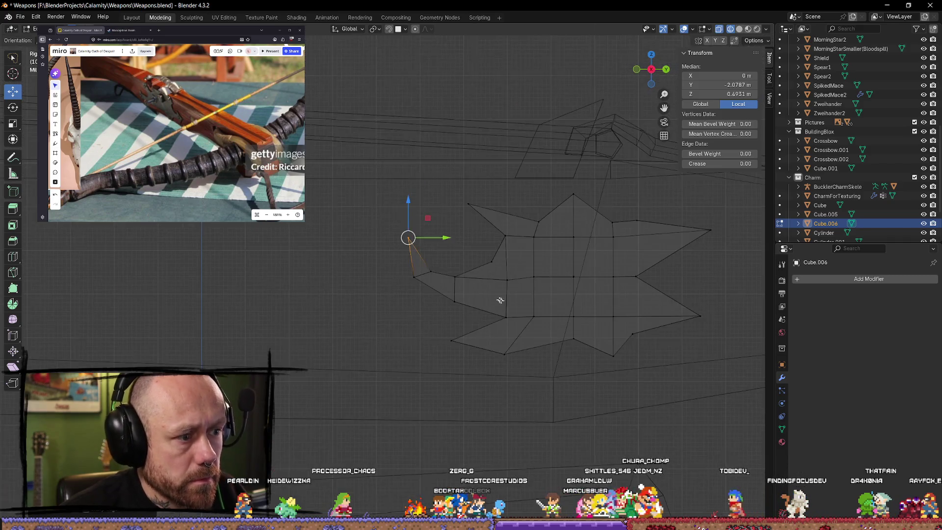
pyautogui.scroll(-2, 530, 295)
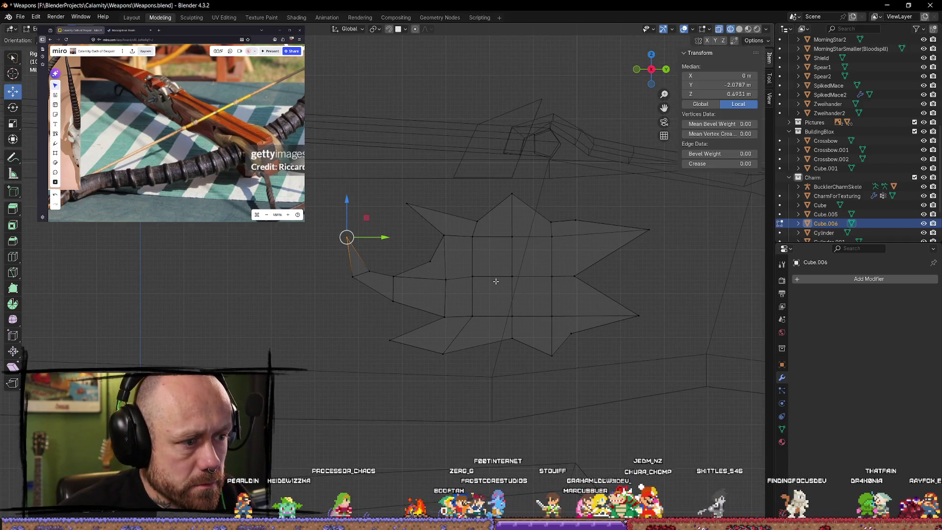
pyautogui.keyDown('shift'); pyautogui.moveTo(572, 301); pyautogui.dragTo(536, 277, button='middle'); pyautogui.keyUp('shift')
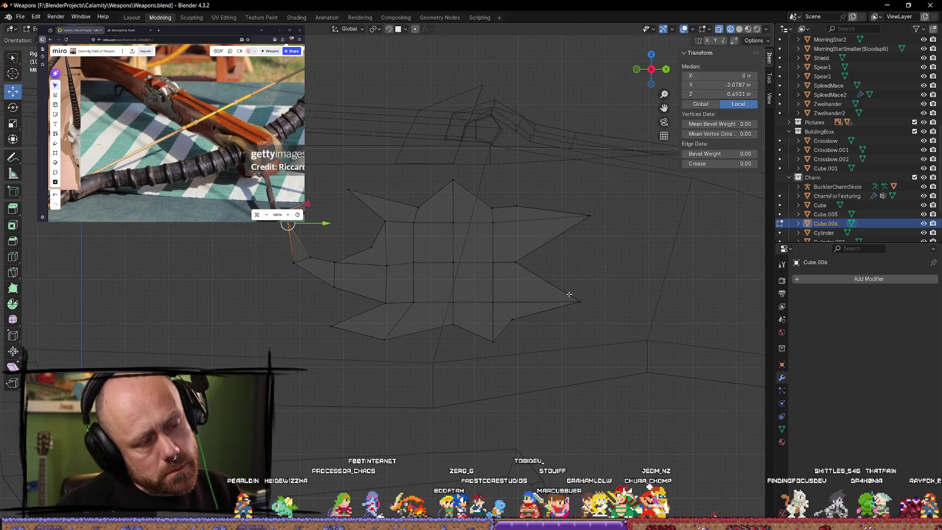
pyautogui.click(492, 341)
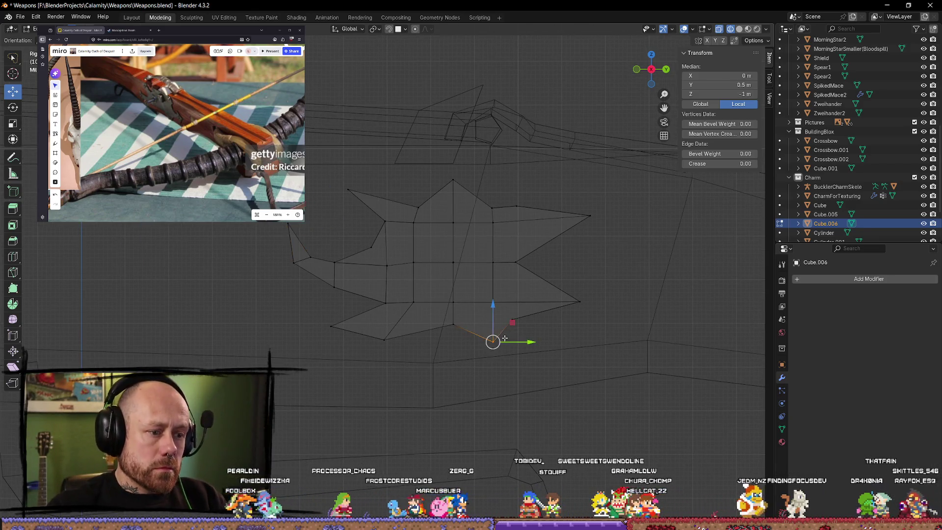
pyautogui.moveTo(506, 344); pyautogui.dragTo(509, 352)
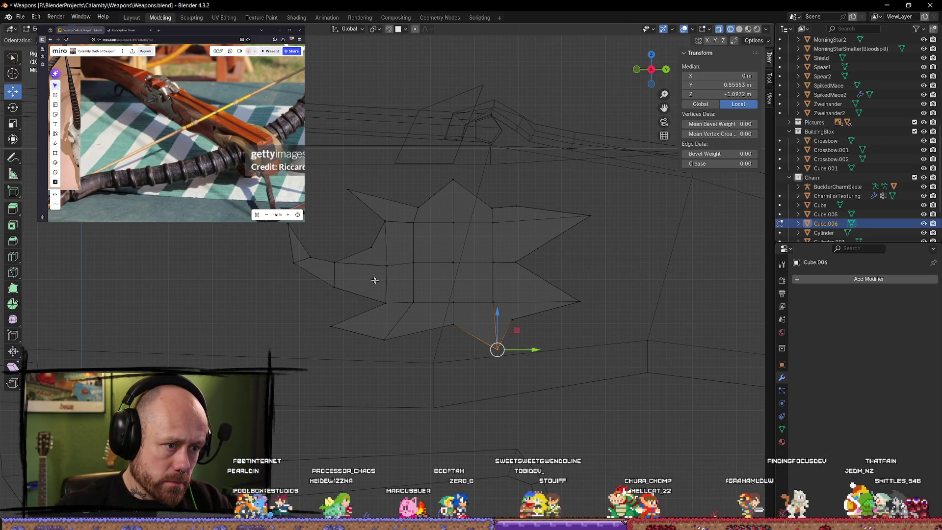
pyautogui.scroll(-4, 370, 250)
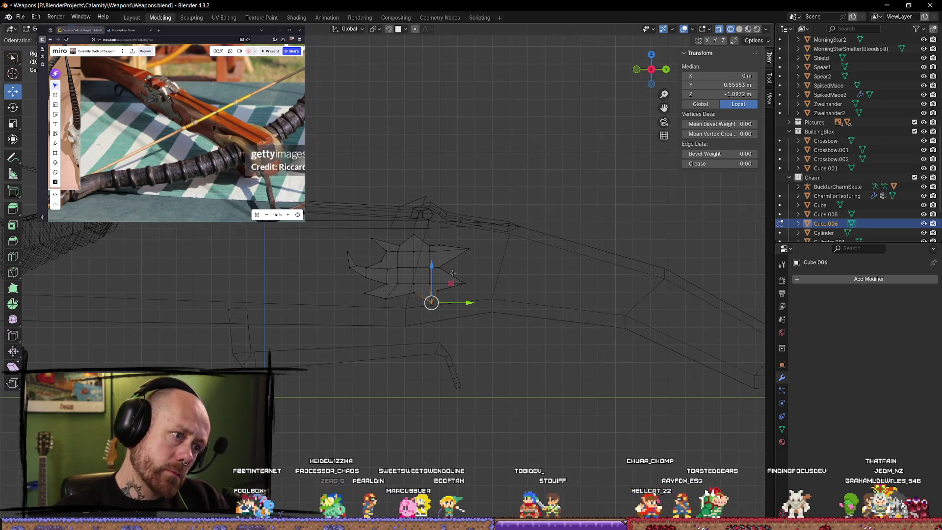
pyautogui.scroll(4, 381, 235)
# - Reposition the left-side, upper-left and lower-left points into sharper spikes, then deselect all
pyautogui.click(380, 250)
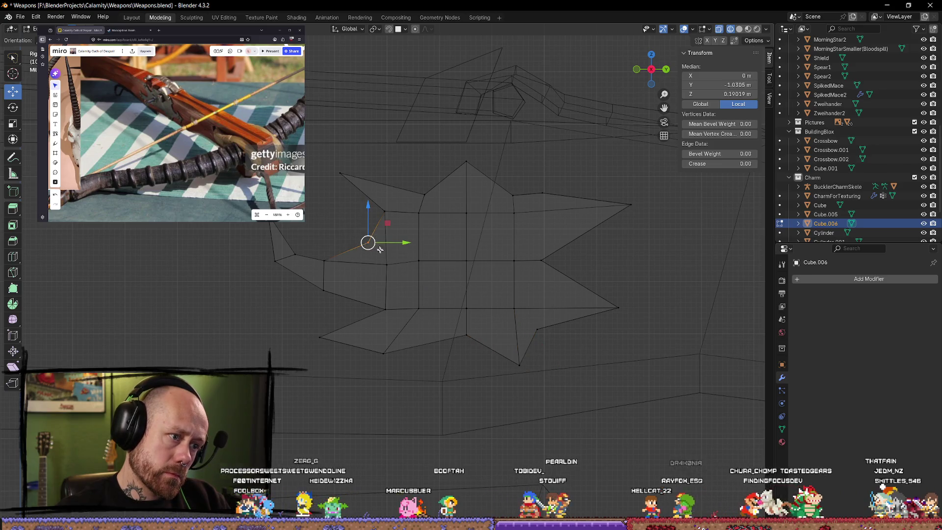
pyautogui.moveTo(392, 255); pyautogui.dragTo(396, 263)
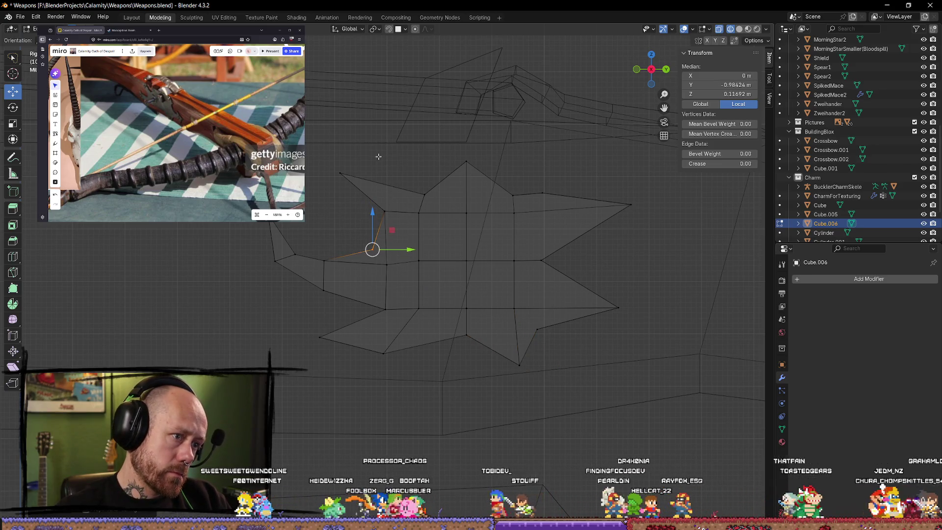
pyautogui.moveTo(322, 184); pyautogui.dragTo(337, 174)
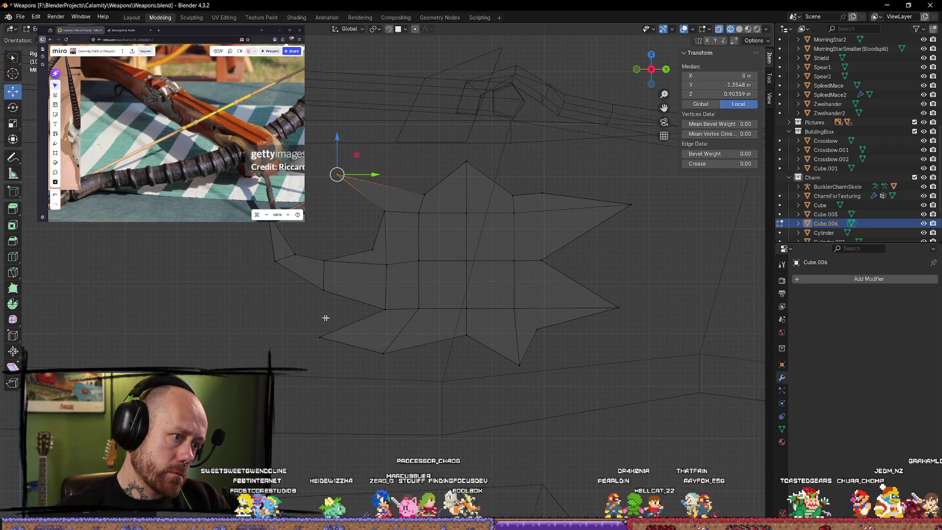
pyautogui.moveTo(320, 336); pyautogui.dragTo(315, 342)
pyautogui.keyDown('ctrl'); pyautogui.moveTo(374, 359); pyautogui.dragTo(377, 360, button='right'); pyautogui.keyUp('ctrl')
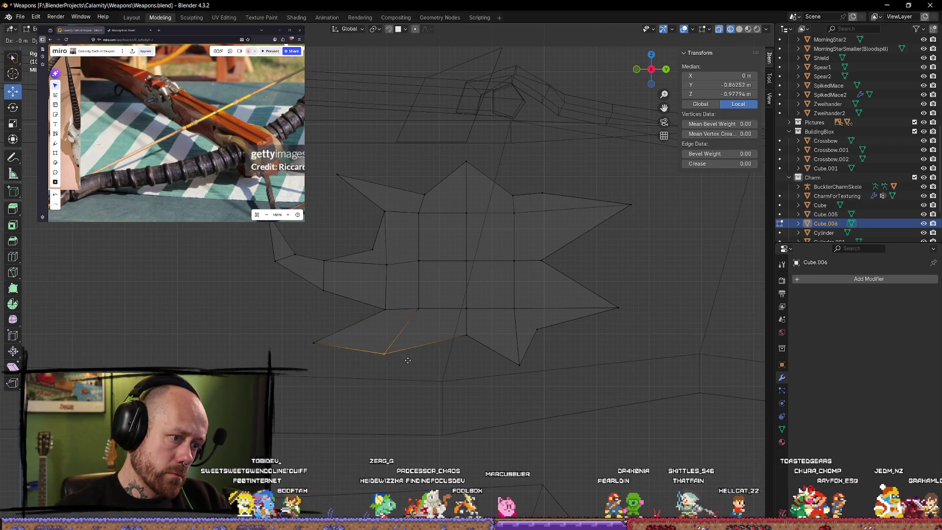
pyautogui.click(617, 348)
# - Leave Edit Mode in solid shading and orbit around the crossbow to inspect the plate
pyautogui.moveTo(626, 316); pyautogui.dragTo(604, 312, button='middle')
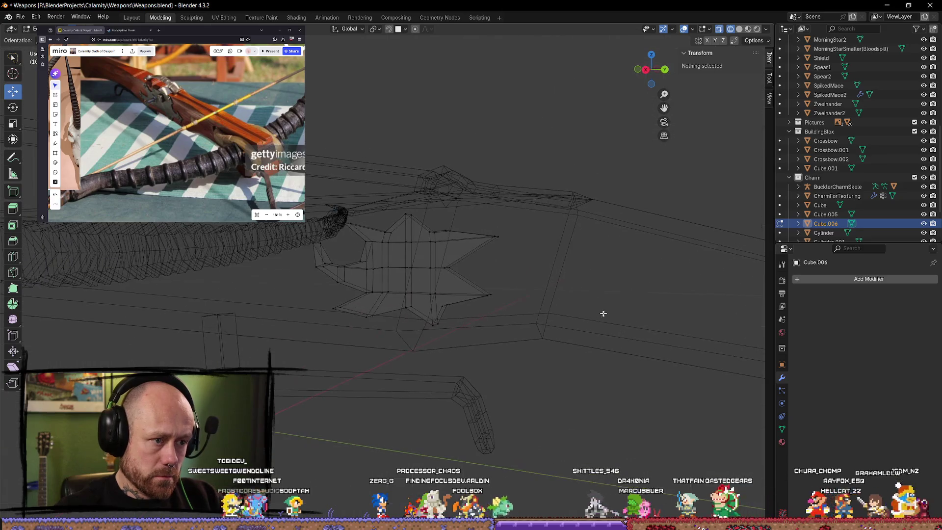
pyautogui.hotkey('shift', 'z')
pyautogui.press('Tab')
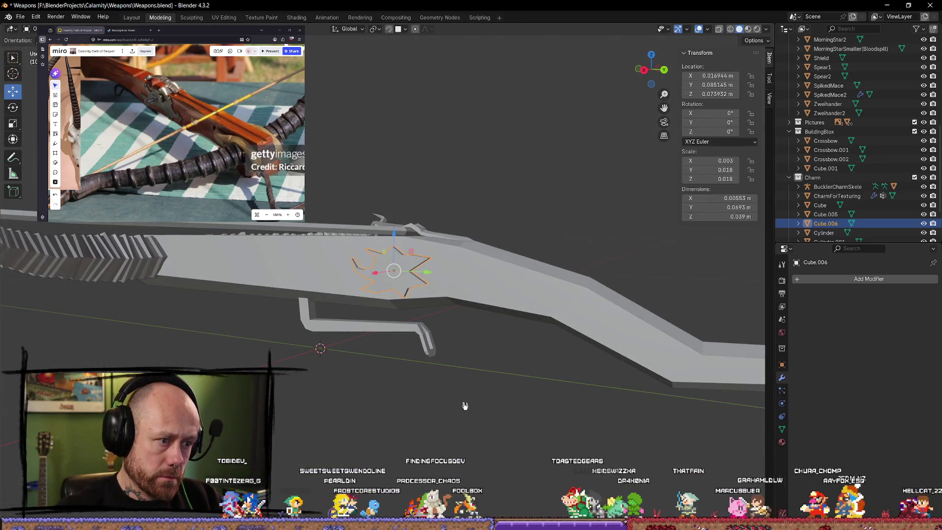
pyautogui.moveTo(463, 404)
pyautogui.mouseDown(button='middle')
pyautogui.moveTo(370, 435)
pyautogui.moveTo(476, 358)
pyautogui.moveTo(515, 427)
pyautogui.moveTo(505, 387)
pyautogui.moveTo(483, 459)
pyautogui.mouseUp(button='middle')
pyautogui.hotkey('alt', 'a')
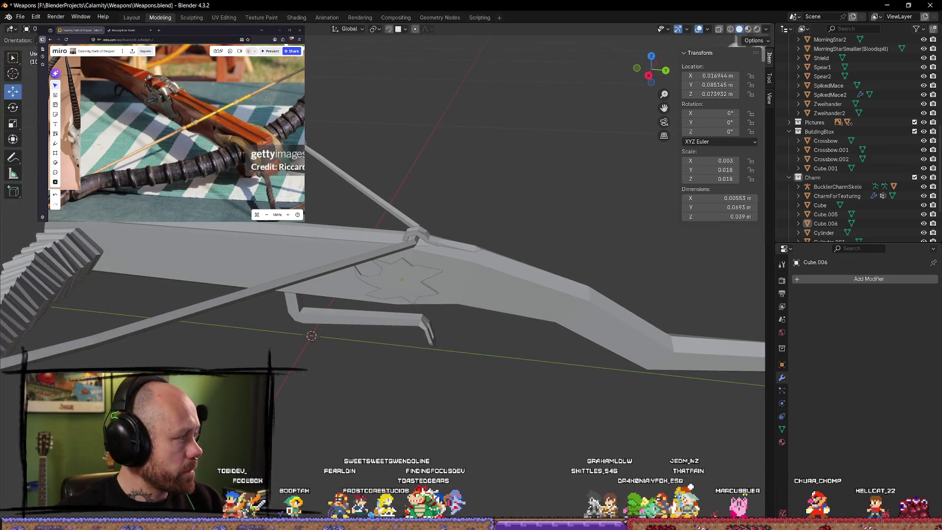
pyautogui.scroll(-10, 176, 132)
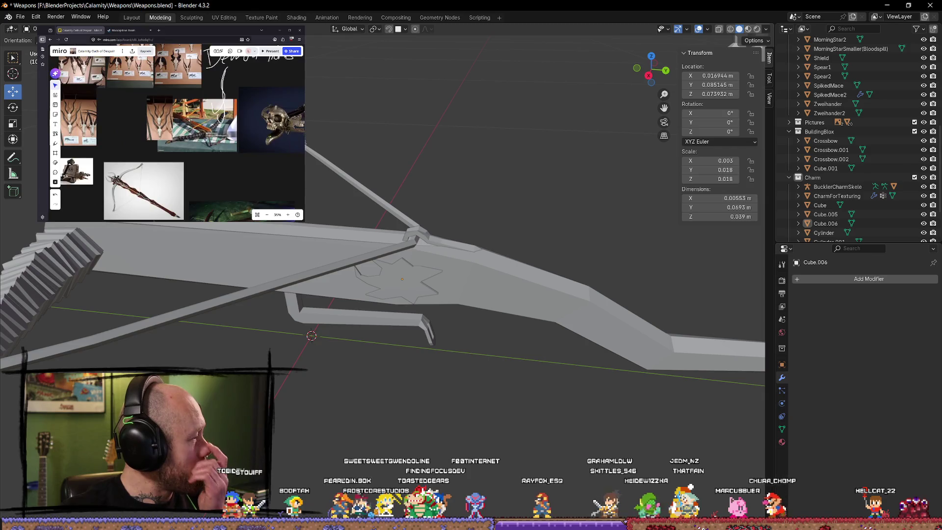
pyautogui.moveTo(217, 369); pyautogui.dragTo(547, 362, button='middle')
pyautogui.hotkey('ctrl', 'z')
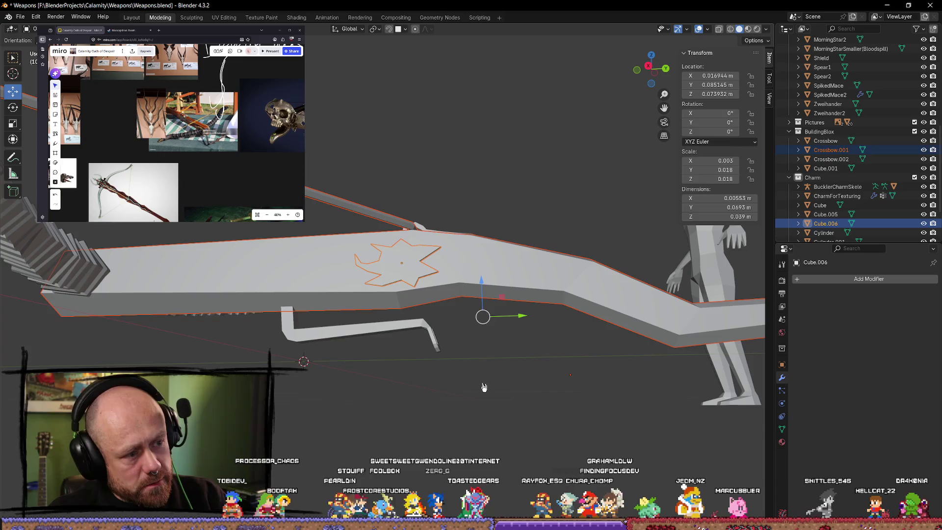
pyautogui.moveTo(481, 388); pyautogui.dragTo(500, 421, button='middle')
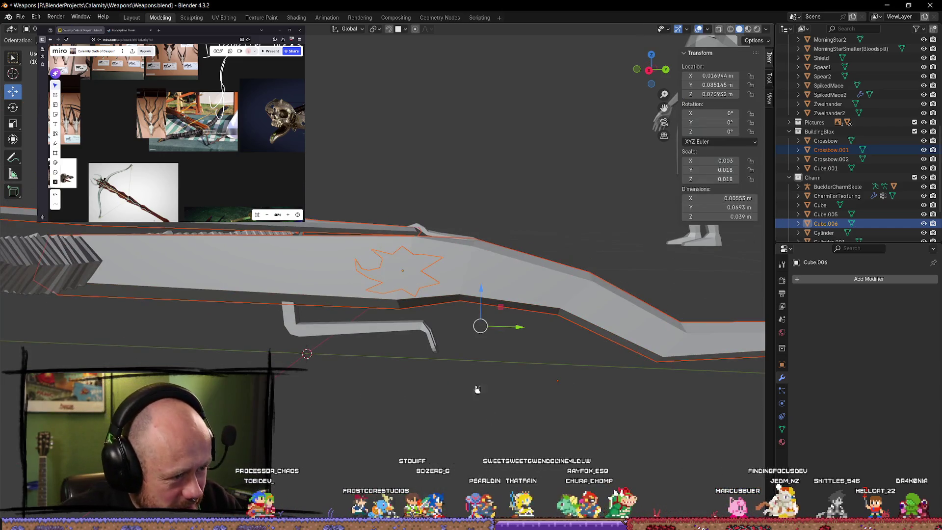
# - Select the star-shaped plate on the stock and try deleting it
pyautogui.click(516, 294)
pyautogui.moveTo(547, 209); pyautogui.dragTo(503, 232, button='middle')
pyautogui.click(394, 285)
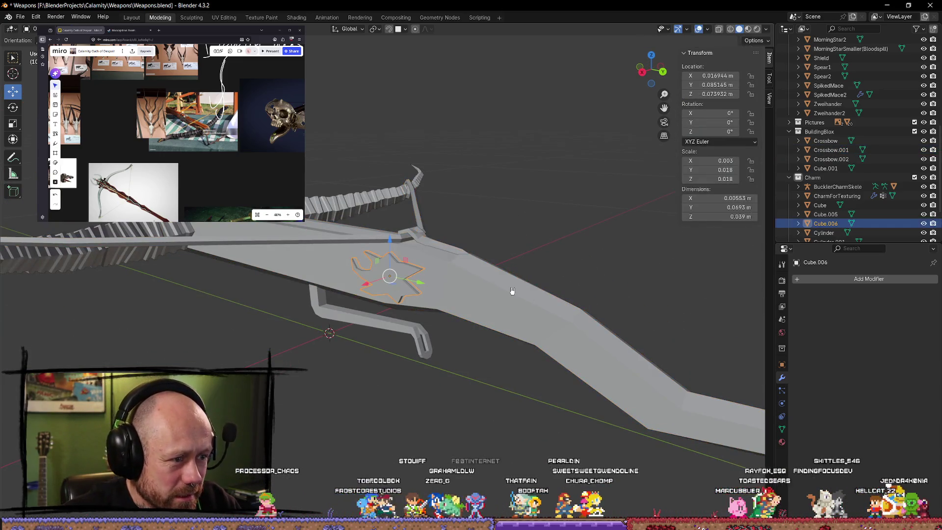
pyautogui.press('Delete')
pyautogui.scroll(-4, 171, 133)
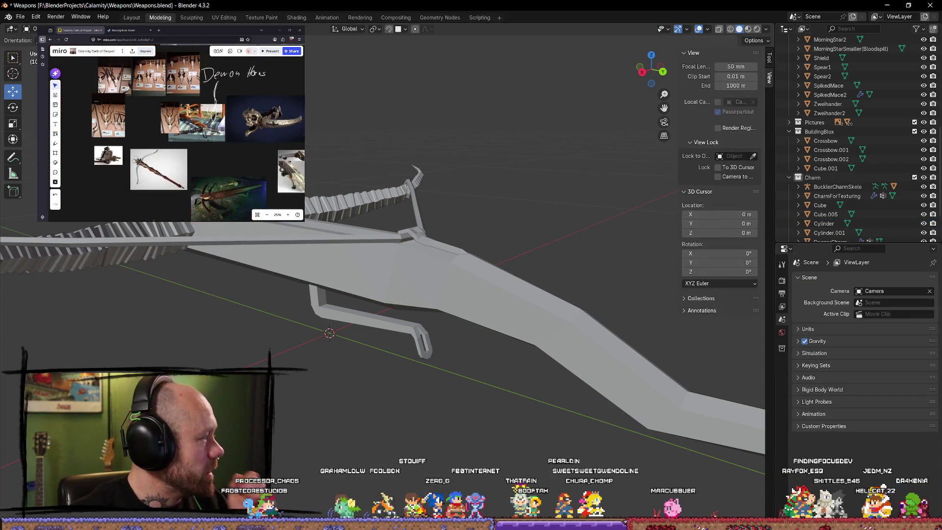
pyautogui.scroll(2, 243, 113)
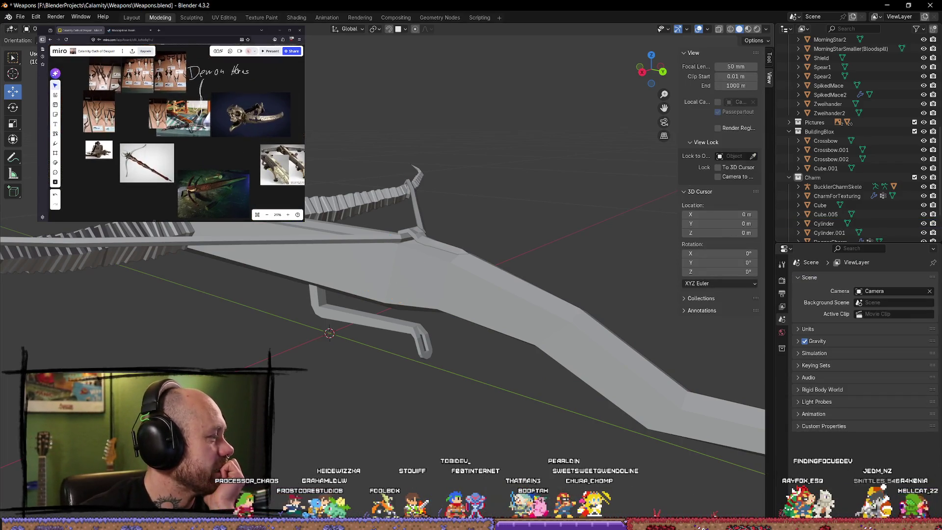
# - Open a new Firefox window in front of Blender
pyautogui.hotkey('ctrl', 't')
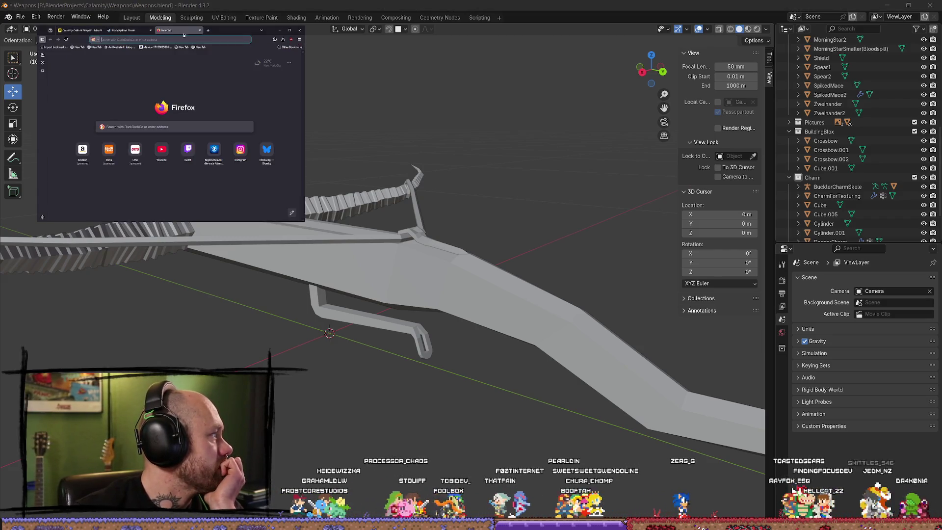
pyautogui.hotkey('ctrl', 'w')
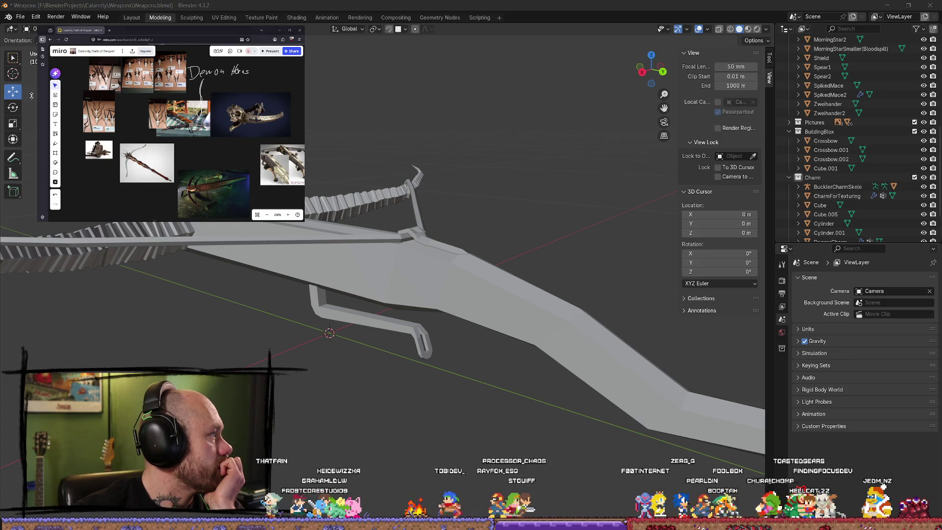
pyautogui.hotkey('ctrl', 'n')
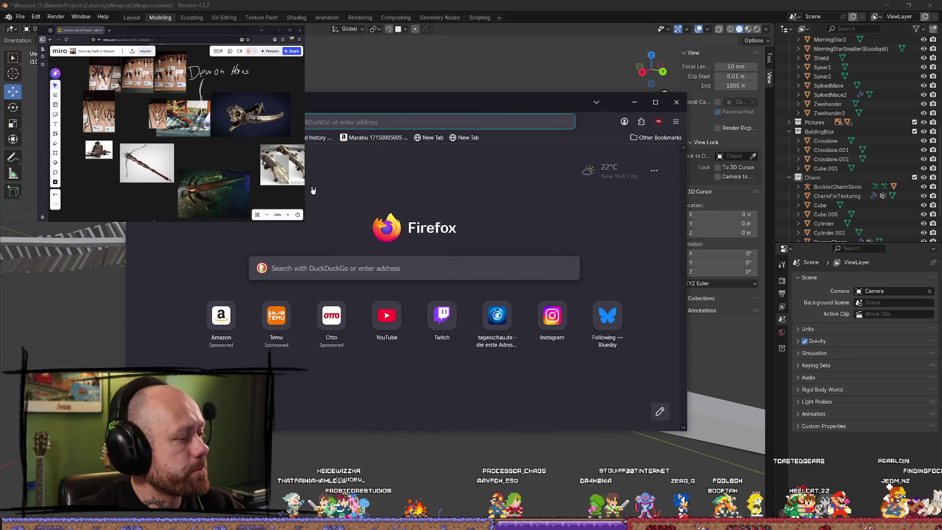
# - Load google.com and search for "metal inlets"
pyautogui.write('g')
pyautogui.press('Return')
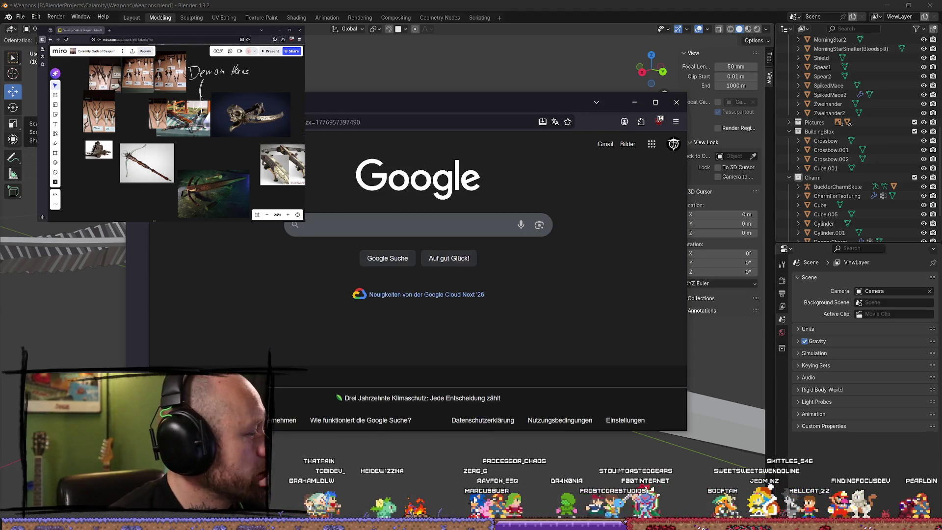
pyautogui.moveTo(492, 101); pyautogui.dragTo(544, 100)
pyautogui.click(686, 102)
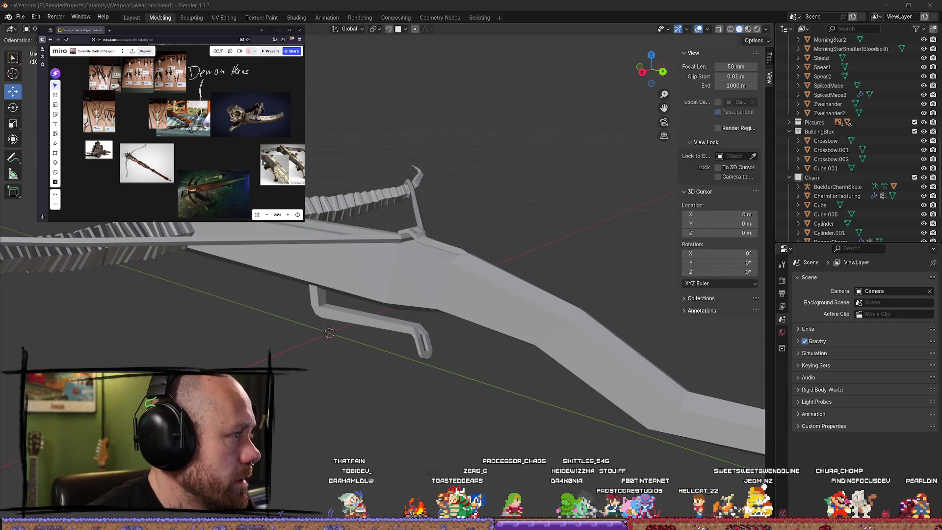
pyautogui.hotkey('alt', 'Tab')
pyautogui.click(357, 225)
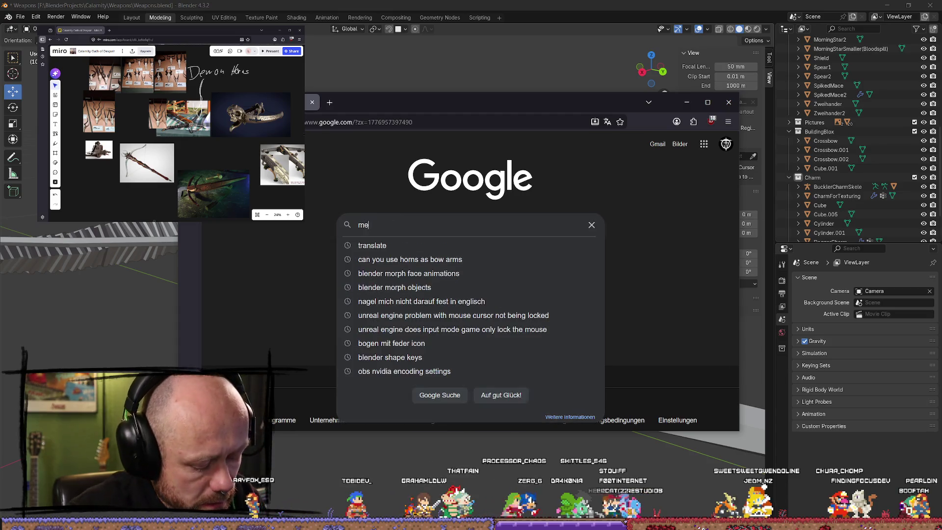
pyautogui.write('tal ')
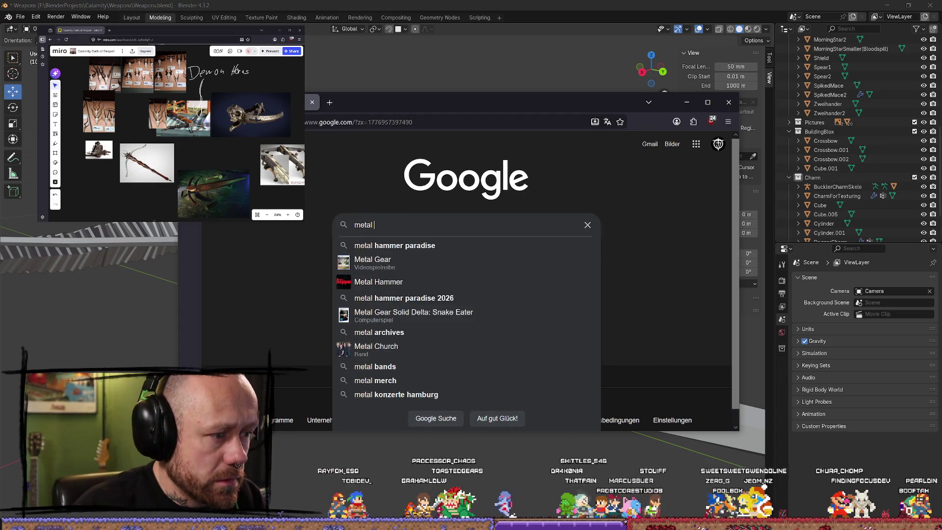
pyautogui.write('inlets')
pyautogui.press('Return')
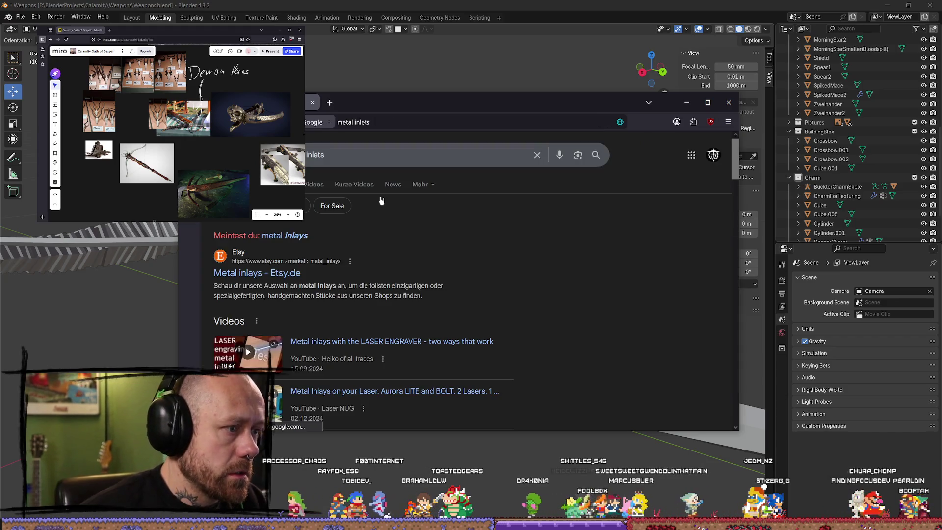
# - Search Google Images for 'metal inlays' and preview the Woodsmith and IndiaMART brass inlay images
pyautogui.click(299, 238)
pyautogui.click(514, 233)
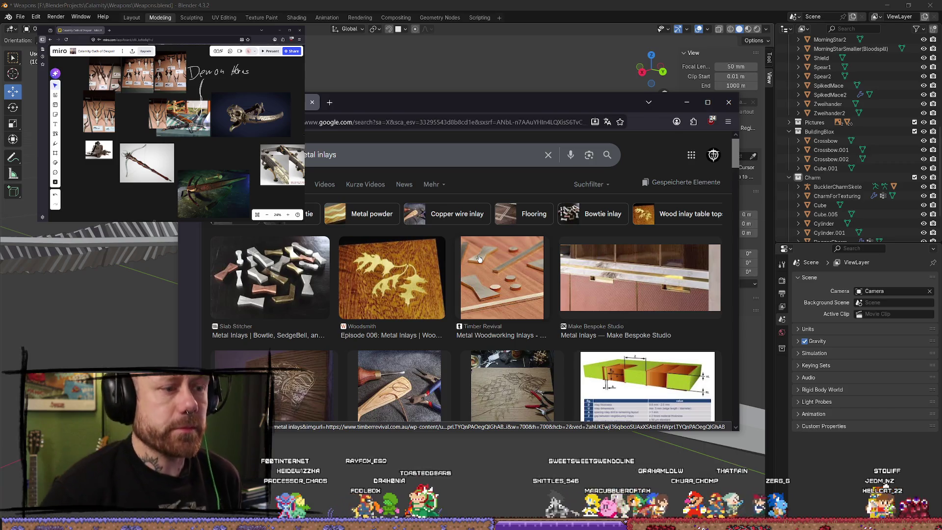
pyautogui.click(393, 277)
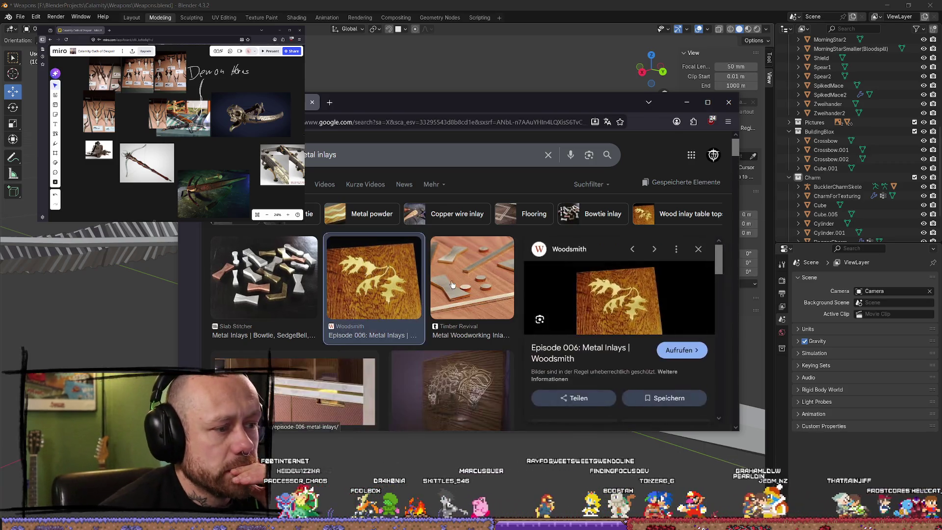
pyautogui.scroll(-3, 633, 330)
pyautogui.scroll(3, 633, 330)
pyautogui.scroll(-2, 613, 314)
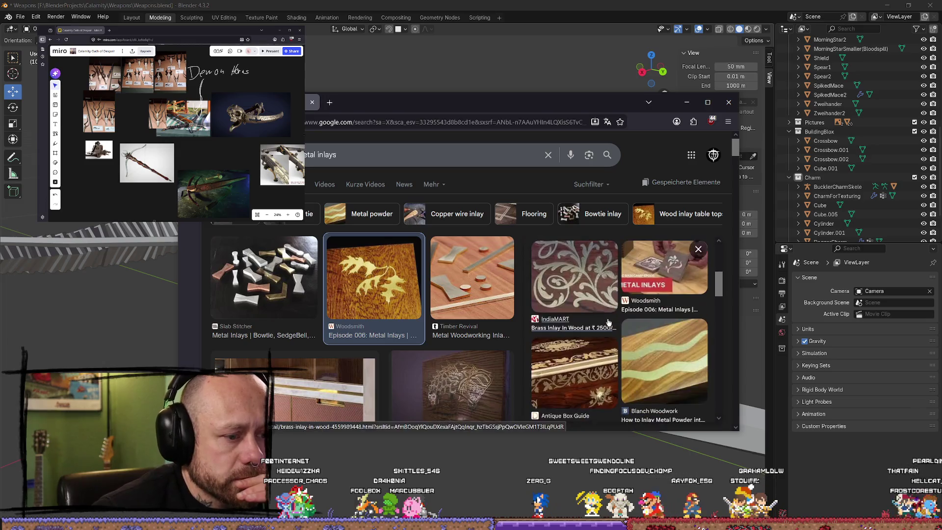
pyautogui.click(580, 286)
pyautogui.click(707, 102)
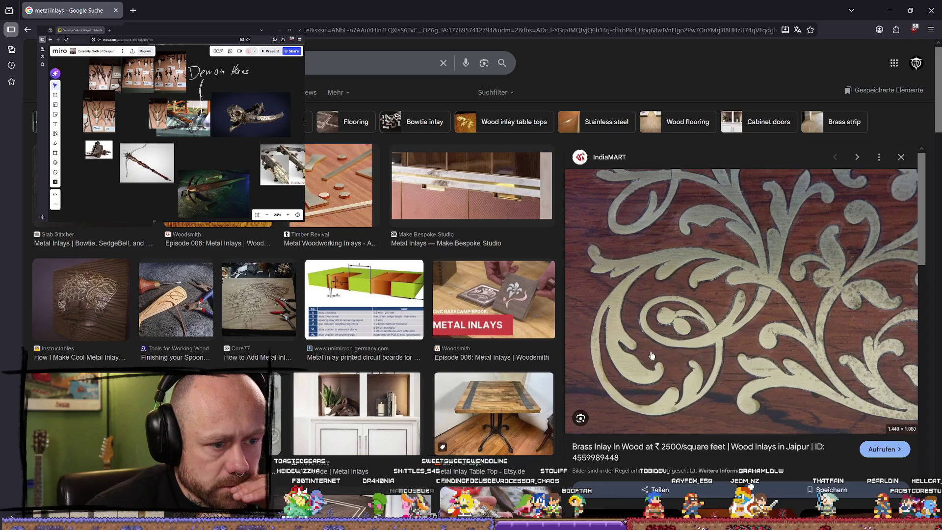
# - Open the Brass inlay work image large and preview the Woodsmith Episode 006 Metal Inlays image
pyautogui.scroll(-5, 679, 328)
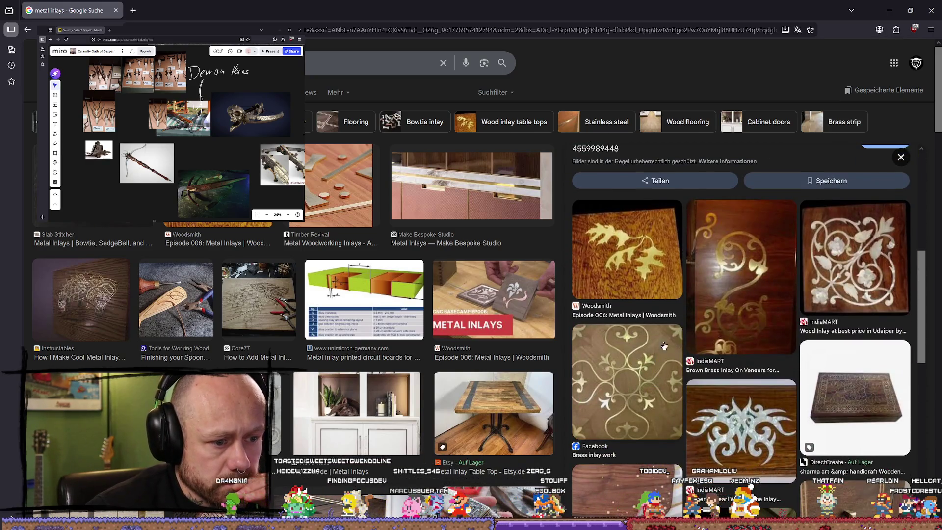
pyautogui.click(648, 375)
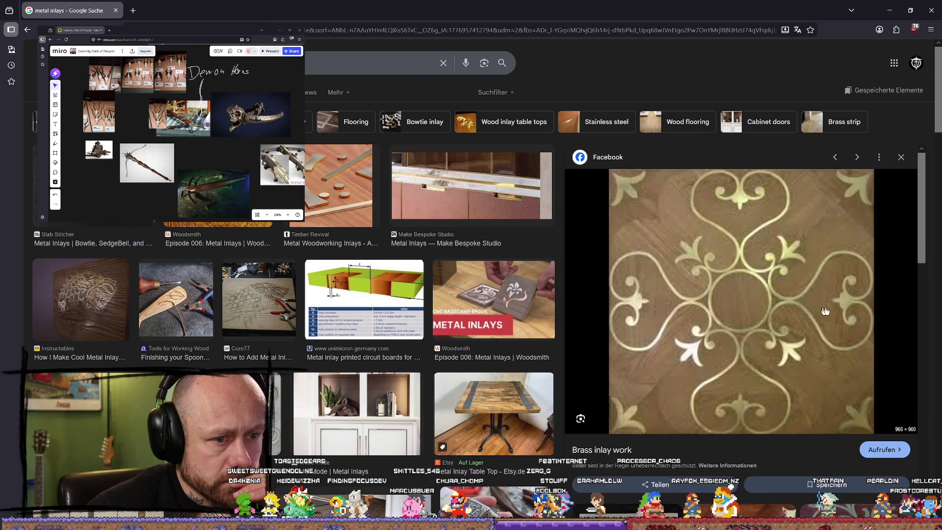
pyautogui.scroll(-3, 850, 326)
pyautogui.click(493, 295)
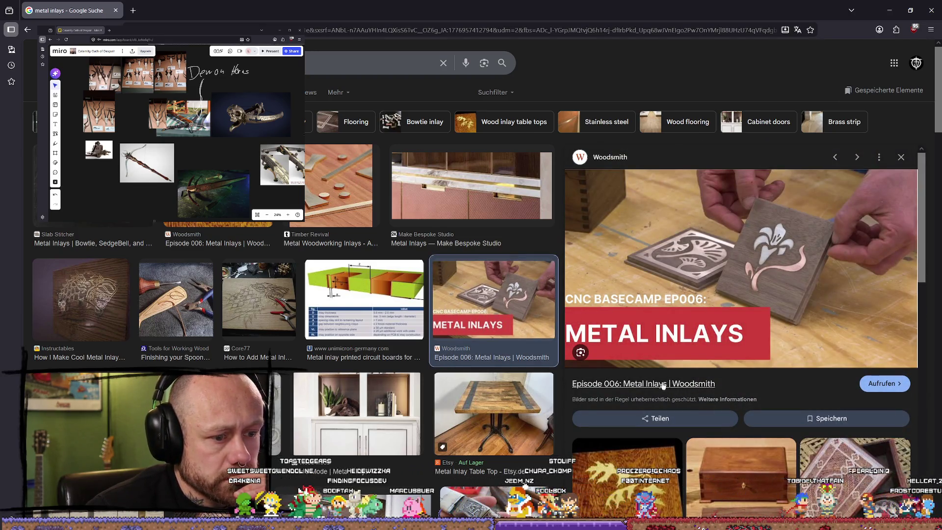
pyautogui.scroll(-4, 713, 293)
pyautogui.scroll(-8, 264, 287)
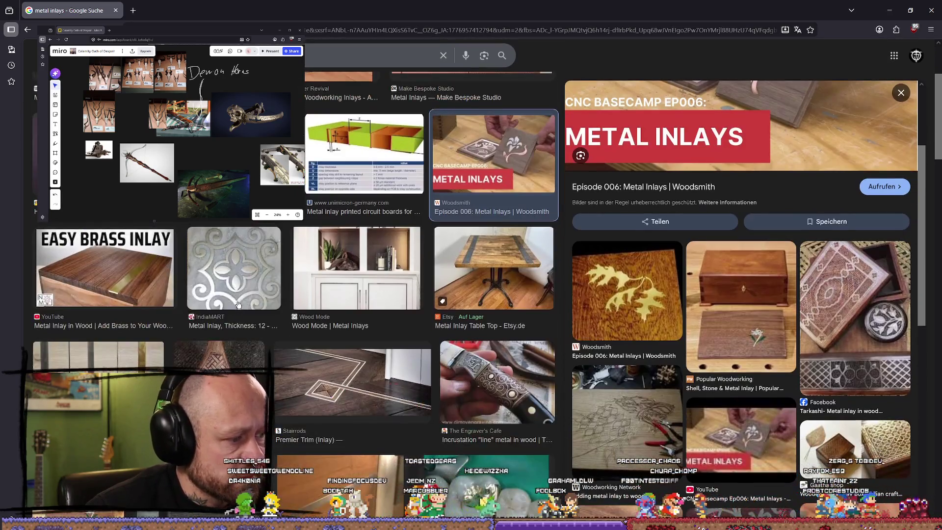
pyautogui.scroll(8, 264, 287)
pyautogui.scroll(-6, 298, 244)
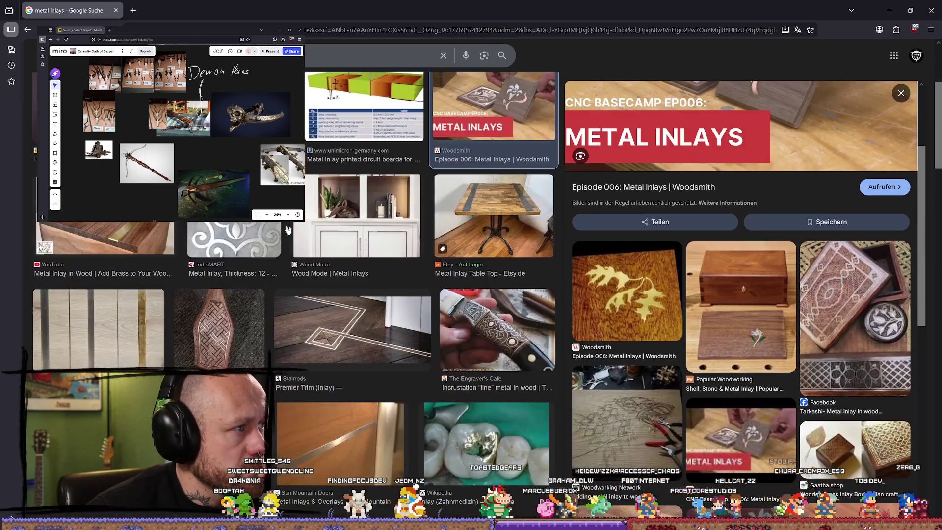
pyautogui.scroll(-4, 331, 285)
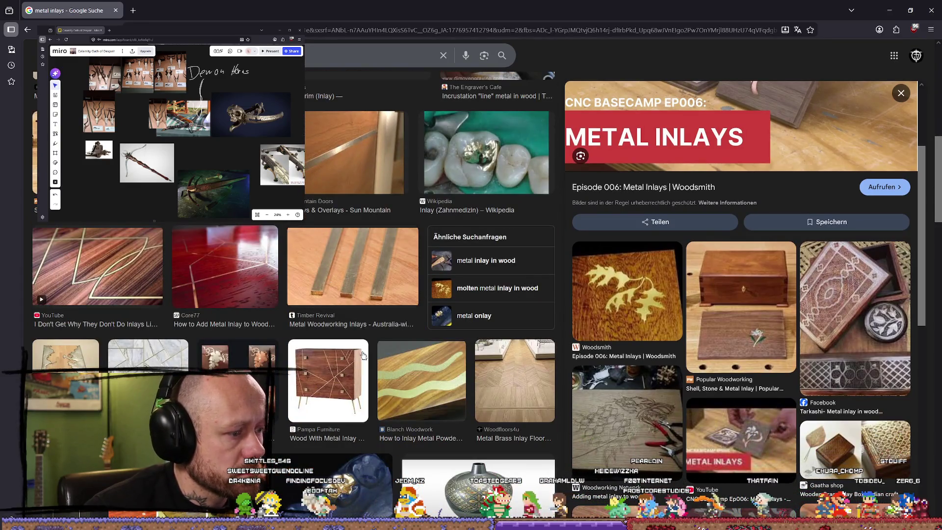
pyautogui.scroll(-2, 331, 312)
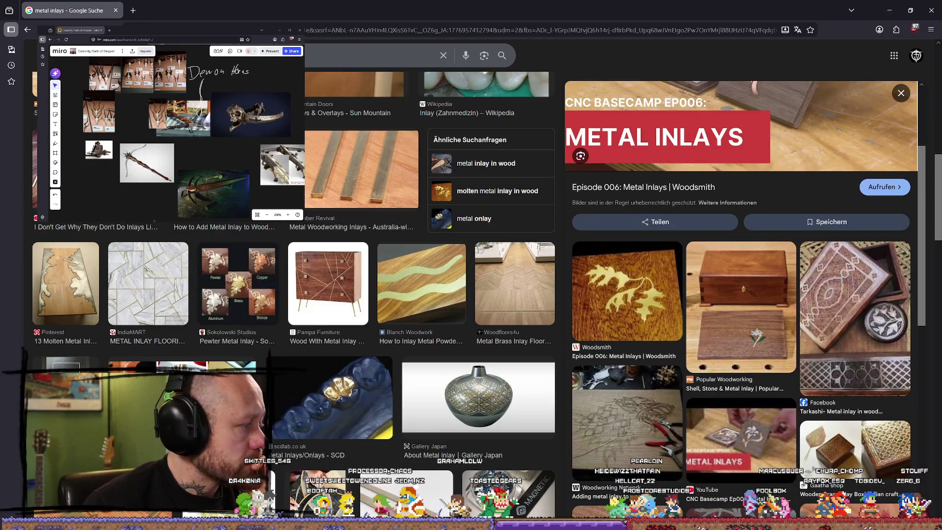
pyautogui.scroll(-4, 338, 247)
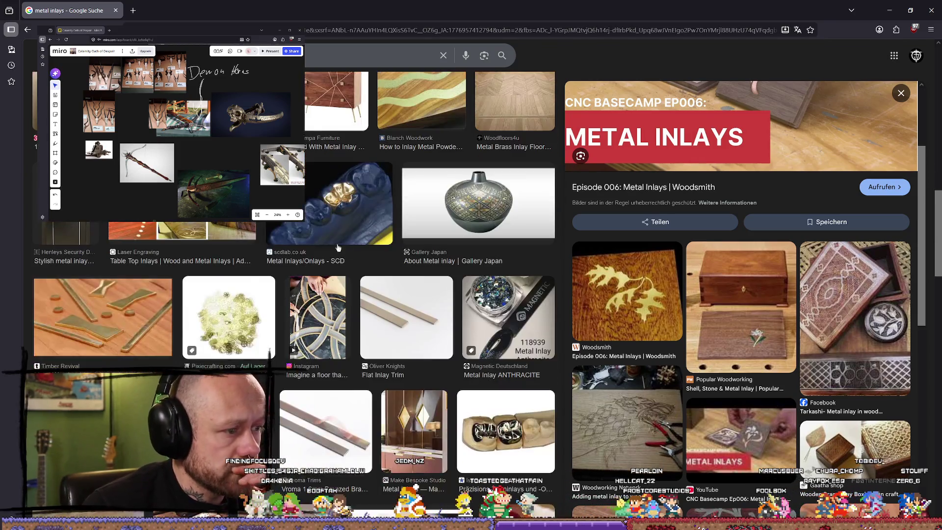
pyautogui.scroll(-4, 244, 292)
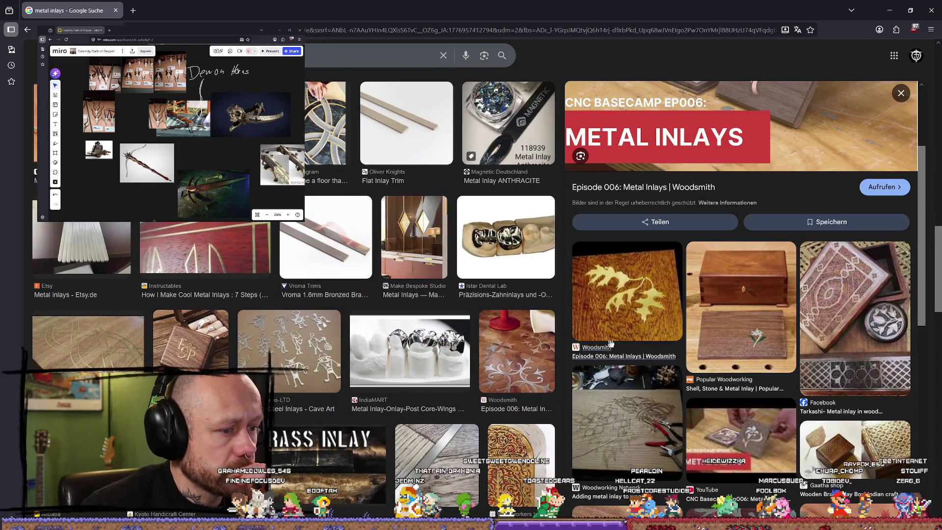
pyautogui.scroll(-1, 638, 304)
pyautogui.scroll(-3, 829, 281)
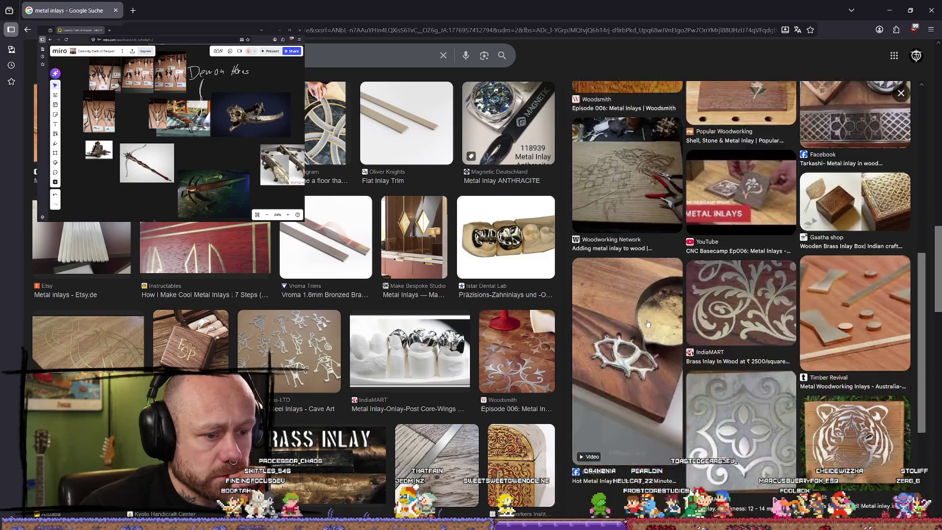
# - Preview the brass inlay in wood image and browse further down the results
pyautogui.click(759, 233)
pyautogui.scroll(-3, 741, 320)
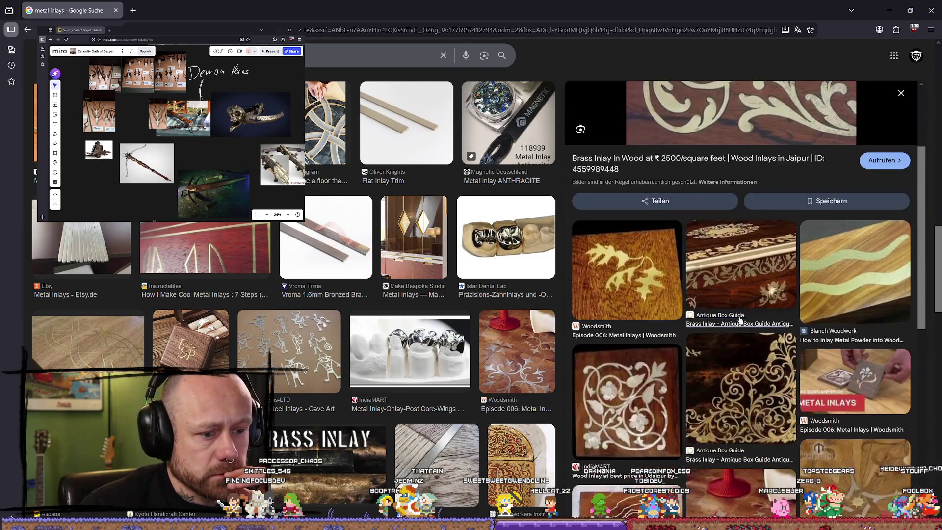
pyautogui.scroll(-2, 714, 280)
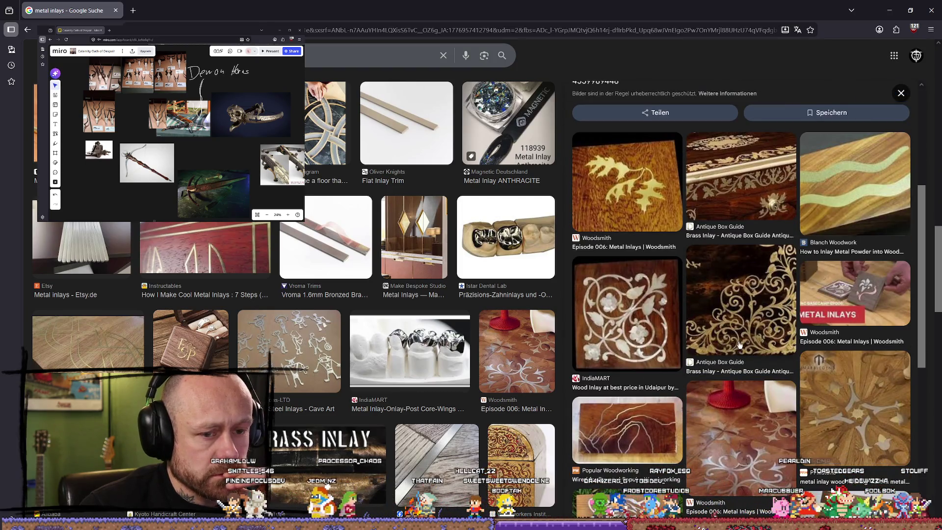
pyautogui.scroll(-6, 740, 344)
pyautogui.scroll(-3, 507, 295)
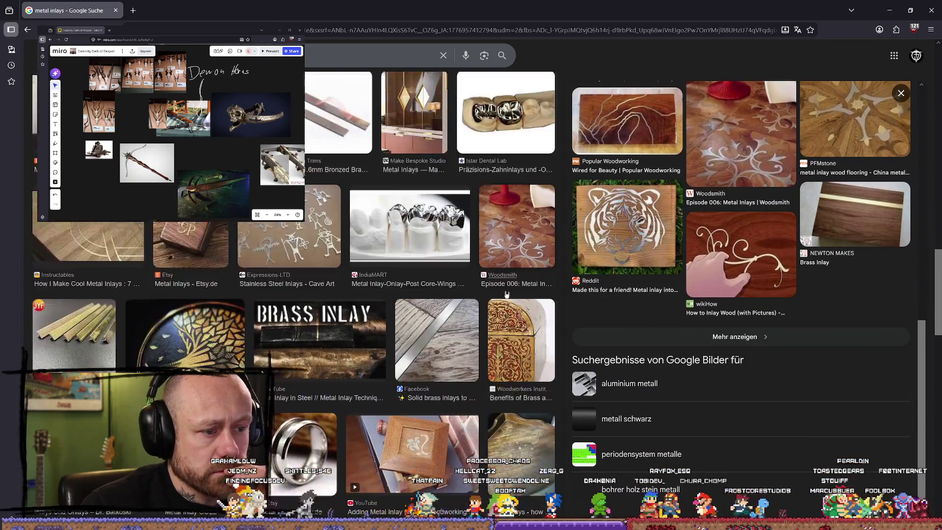
pyautogui.scroll(-2, 507, 294)
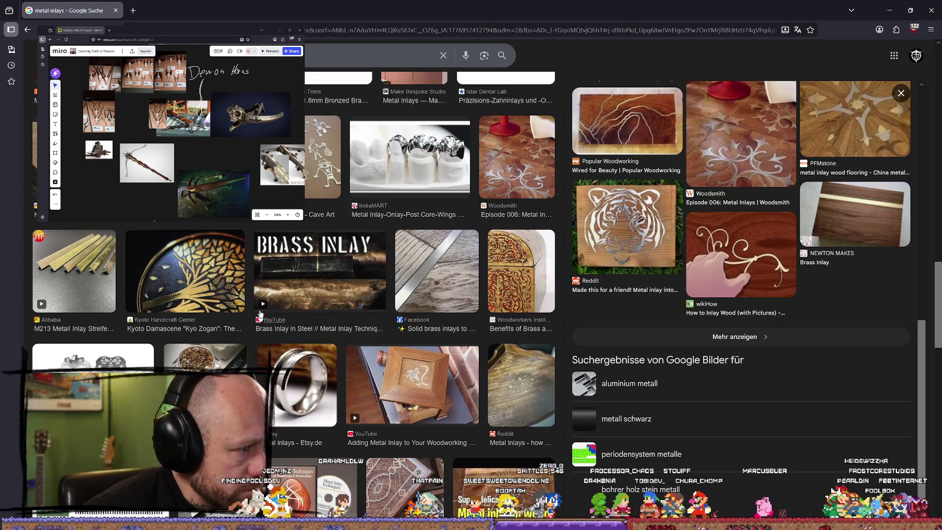
pyautogui.scroll(-7, 260, 314)
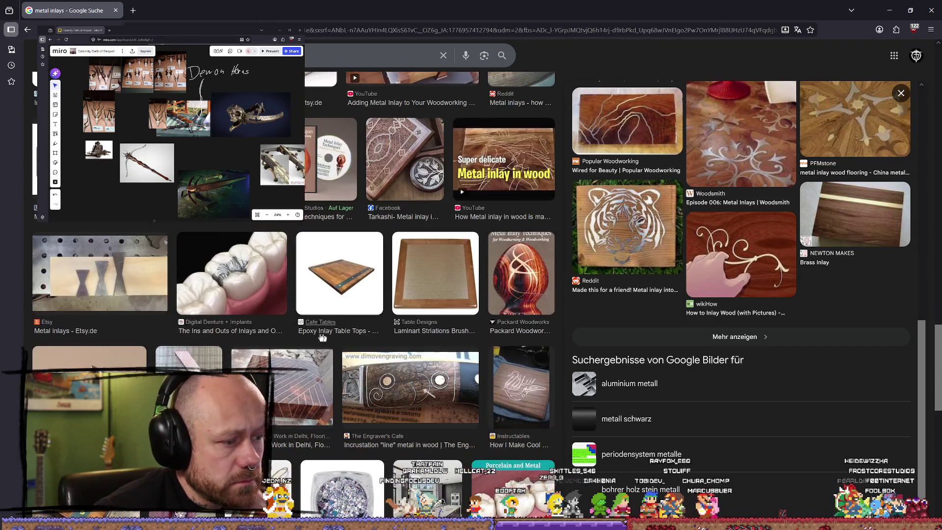
pyautogui.scroll(-2, 472, 333)
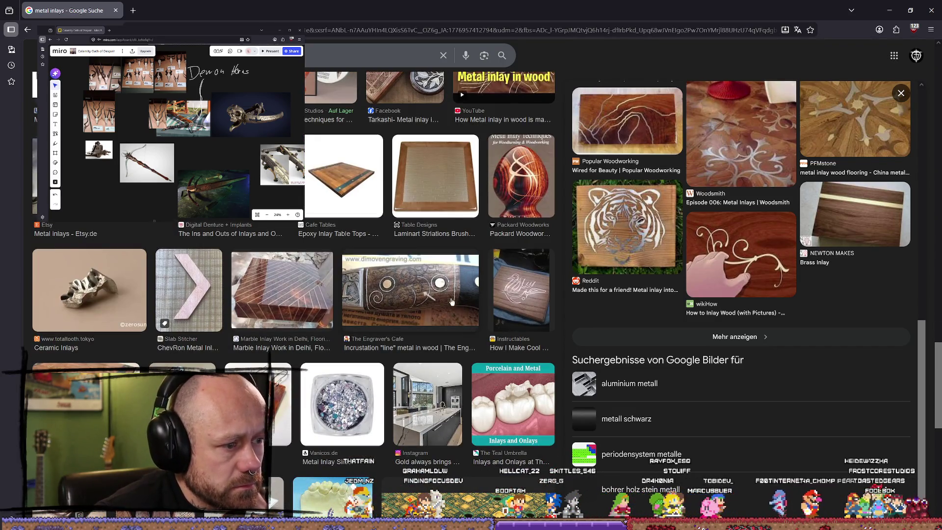
pyautogui.scroll(-10, 452, 301)
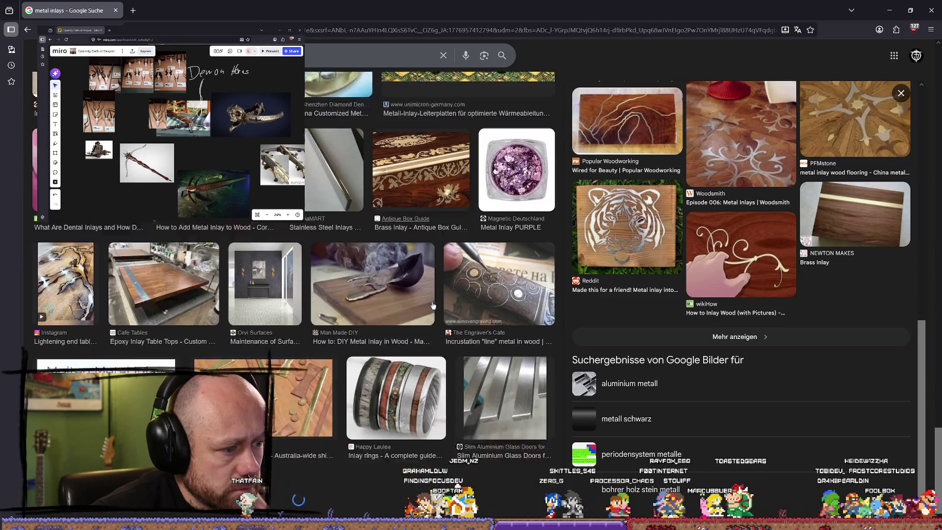
pyautogui.scroll(-8, 433, 306)
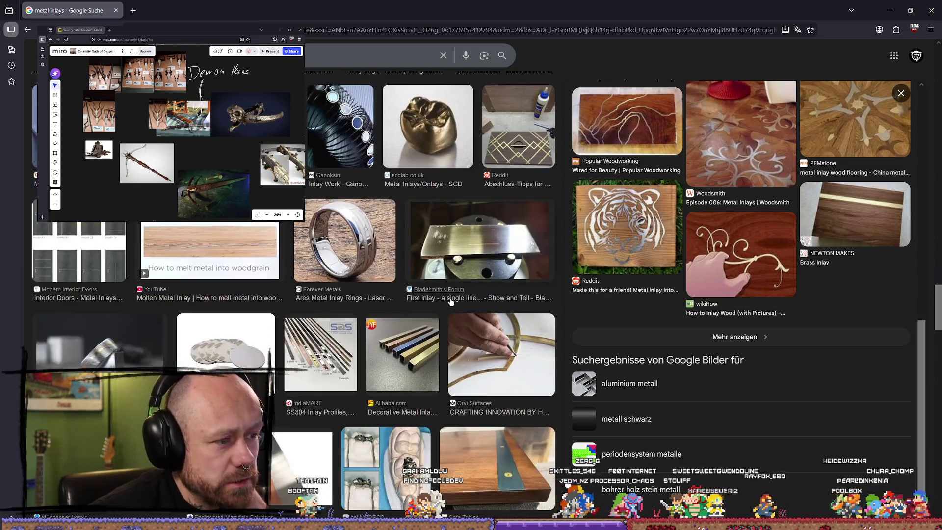
pyautogui.scroll(-9, 452, 301)
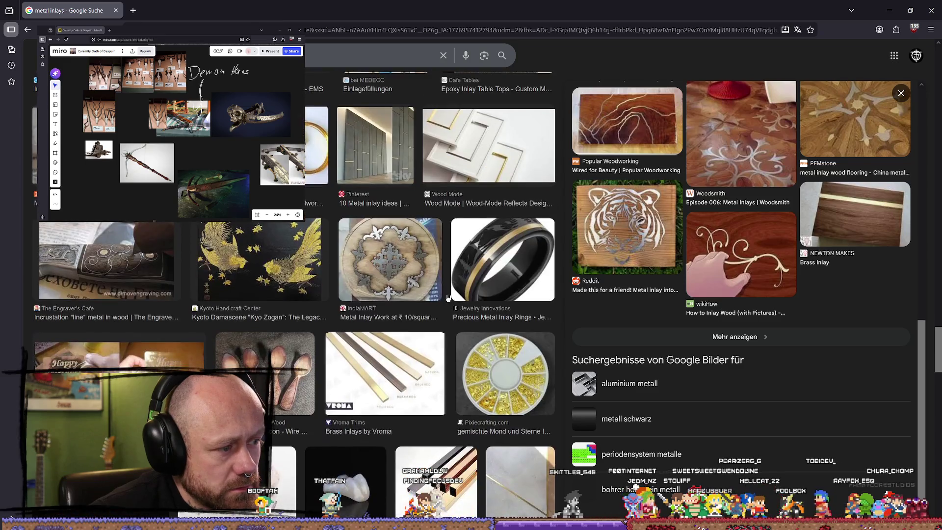
# - Preview the metal inlay work image and the silver inlay into steel axe image
pyautogui.click(411, 274)
pyautogui.scroll(-5, 382, 319)
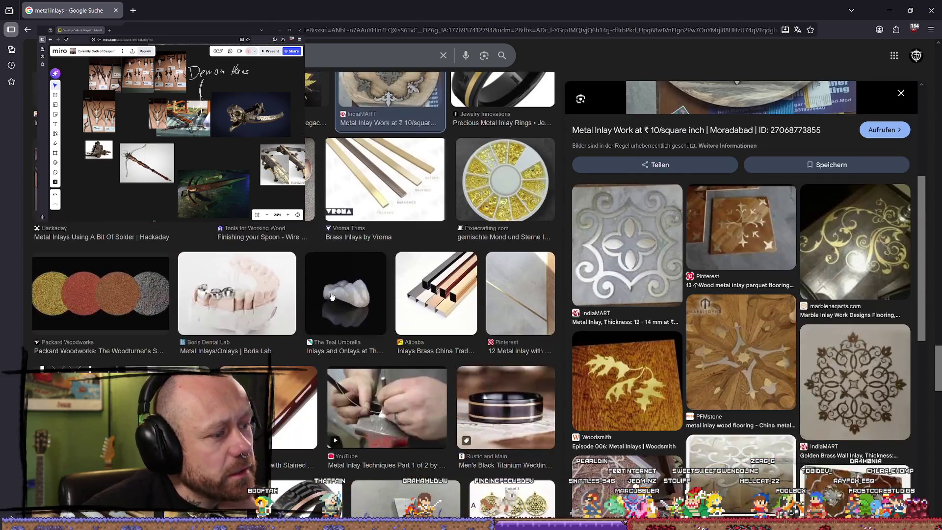
pyautogui.scroll(-3, 267, 302)
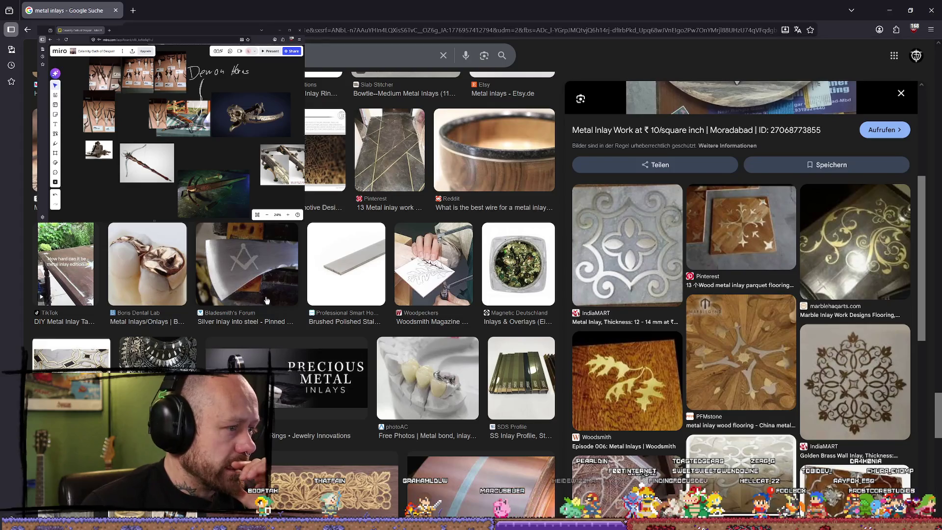
pyautogui.click(264, 295)
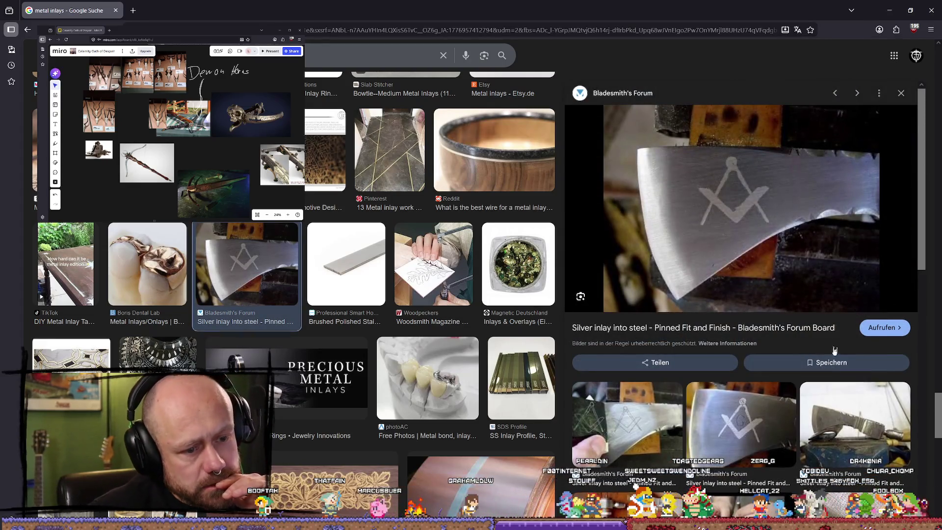
pyautogui.scroll(-5, 442, 294)
pyautogui.scroll(-2, 736, 294)
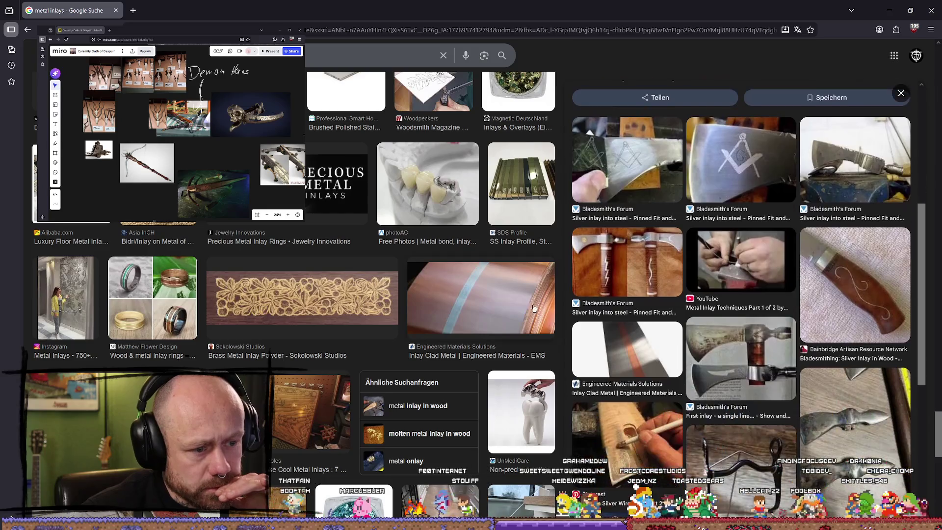
pyautogui.scroll(-4, 474, 306)
pyautogui.scroll(4, 435, 169)
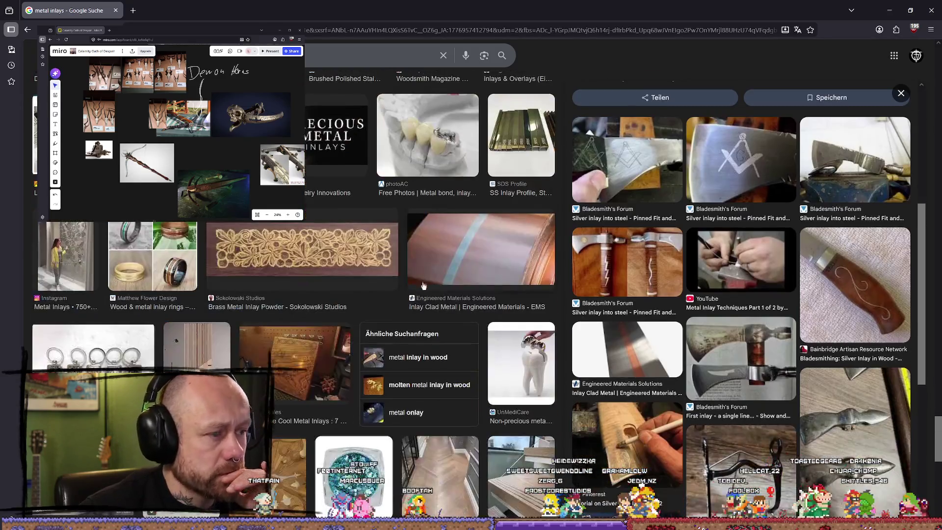
pyautogui.scroll(2, 435, 170)
pyautogui.scroll(-5, 527, 229)
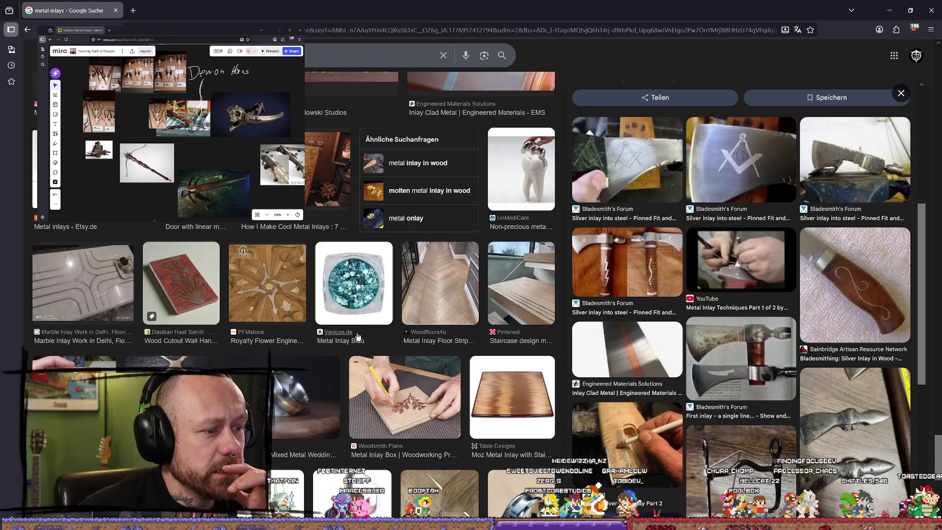
# - Back in Blender, focus on the crossbow and orbit and zoom in close around it
pyautogui.click(895, 8)
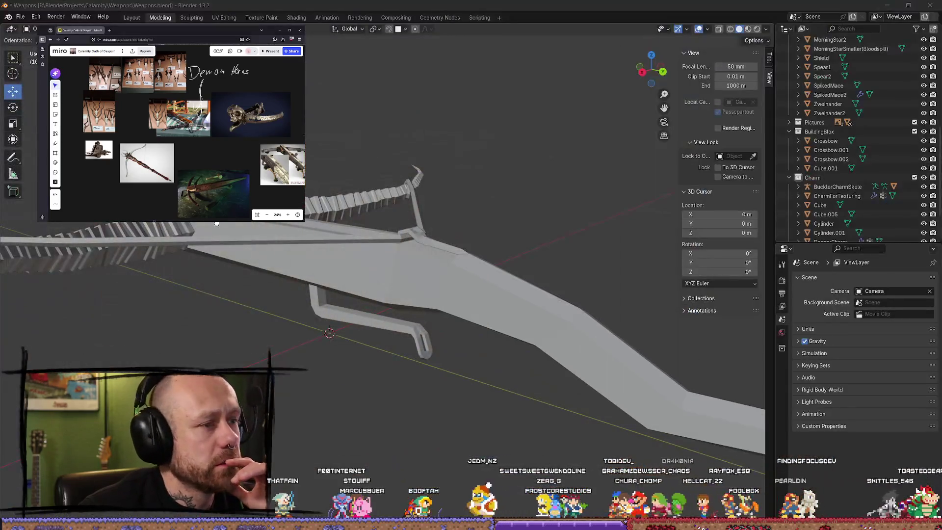
pyautogui.scroll(-6, 434, 166)
pyautogui.moveTo(427, 193)
pyautogui.mouseDown(button='middle')
pyautogui.moveTo(467, 242)
pyautogui.moveTo(337, 200)
pyautogui.moveTo(314, 206)
pyautogui.mouseUp(button='middle')
pyautogui.press('KP_Decimal')
pyautogui.moveTo(305, 267)
pyautogui.mouseDown(button='middle')
pyautogui.moveTo(480, 256)
pyautogui.moveTo(326, 262)
pyautogui.moveTo(491, 206)
pyautogui.moveTo(566, 195)
pyautogui.moveTo(579, 296)
pyautogui.moveTo(457, 289)
pyautogui.moveTo(459, 374)
pyautogui.mouseUp(button='middle')
pyautogui.scroll(3, 457, 288)
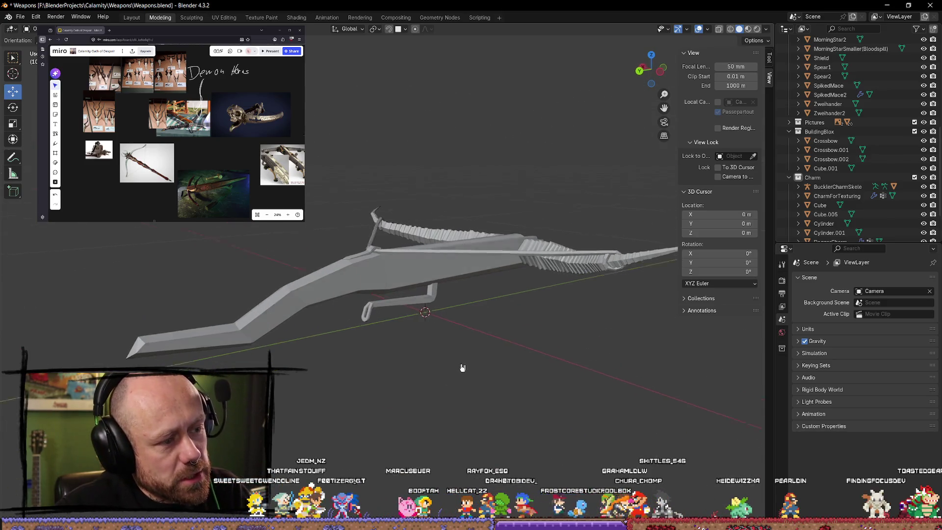
pyautogui.scroll(2, 463, 365)
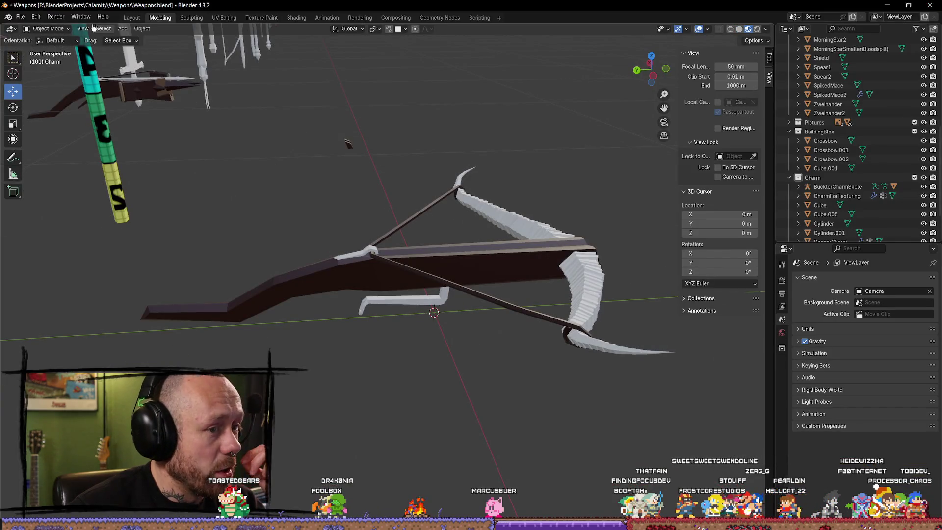
# - Save Weapons.blend and isolate the crossbow in local view
pyautogui.click(20, 16)
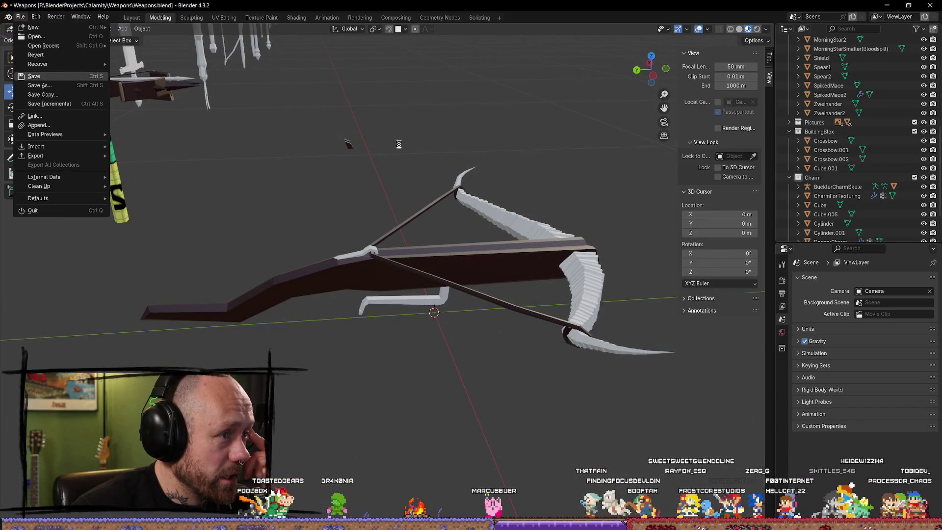
pyautogui.moveTo(381, 143)
pyautogui.mouseDown(button='middle')
pyautogui.moveTo(482, 189)
pyautogui.moveTo(437, 156)
pyautogui.moveTo(366, 179)
pyautogui.moveTo(458, 200)
pyautogui.mouseUp(button='middle')
pyautogui.press('KP_Divide')
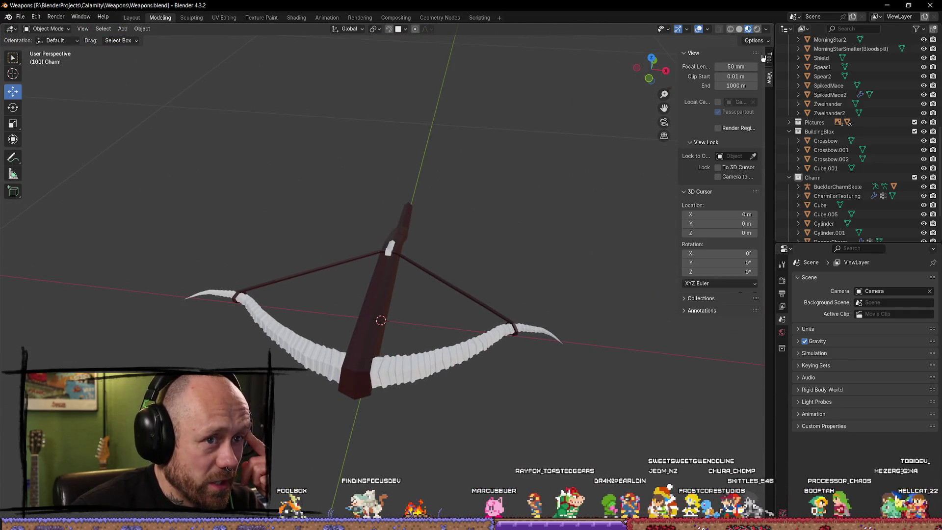
# - Switch the viewport to Solid shading and exit local view to show the whole weapons scene
pyautogui.click(739, 29)
pyautogui.press('KP_Divide')
pyautogui.moveTo(316, 204); pyautogui.dragTo(138, 31, button='middle')
pyautogui.click(8, 17)
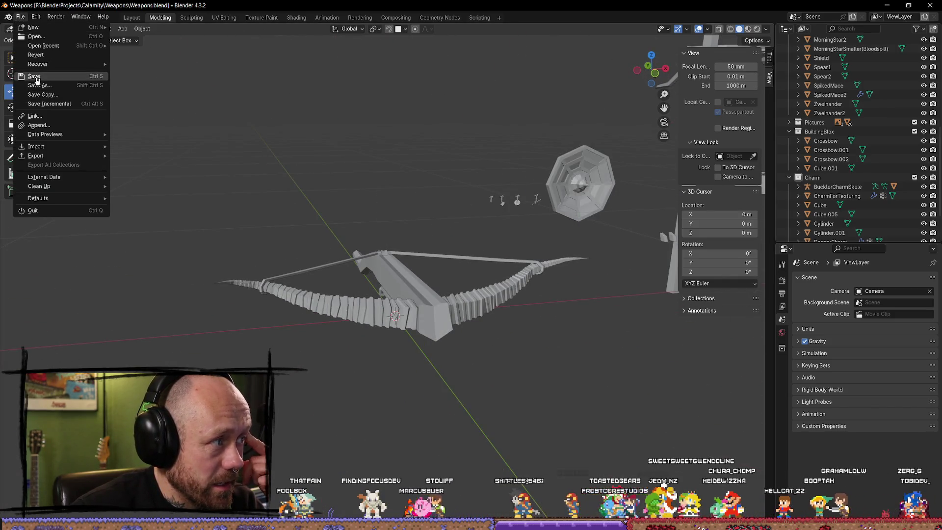